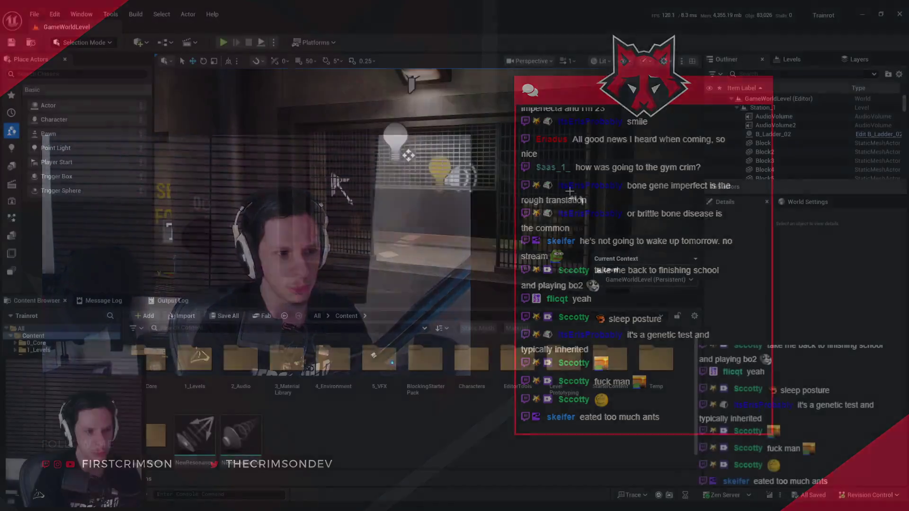
Step: Switch to full-screen game view and fly in close to the caged booth window and its figure
{"action": "key", "text": "g"}
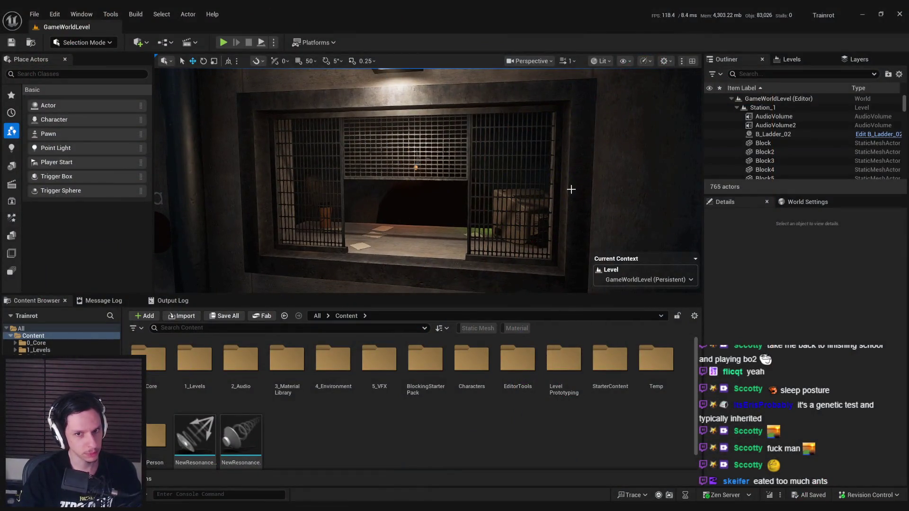
{"action": "key", "text": "F11"}
{"action": "key", "text": "w"}
{"action": "key", "text": "a"}
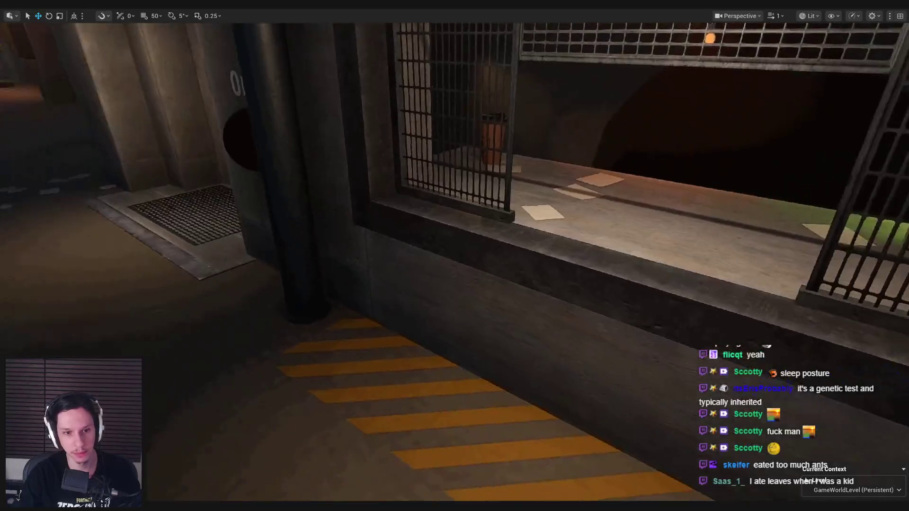
{"action": "key", "text": "w"}
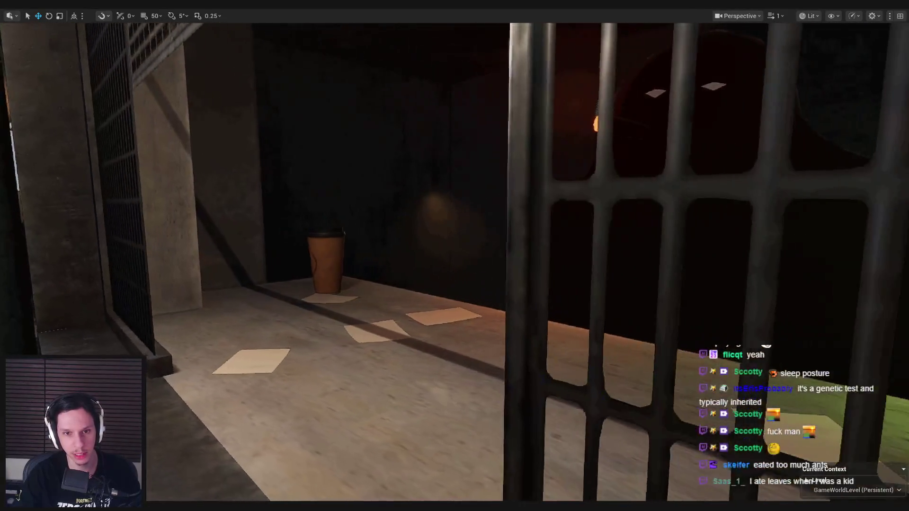
{"action": "scroll", "coordinate": [455, 256], "scroll_direction": "down", "scroll_amount": 1}
{"action": "key", "text": "w"}
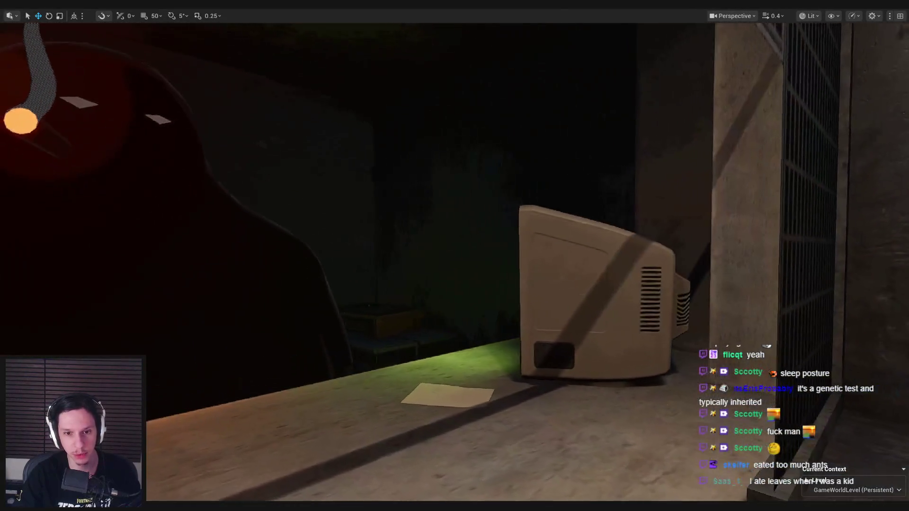
{"action": "scroll", "coordinate": [455, 256], "scroll_direction": "down", "scroll_amount": 1}
Step: Back away to show the booth wall, then fly toward the SELL FOR doorway and street
{"action": "key", "text": "s"}
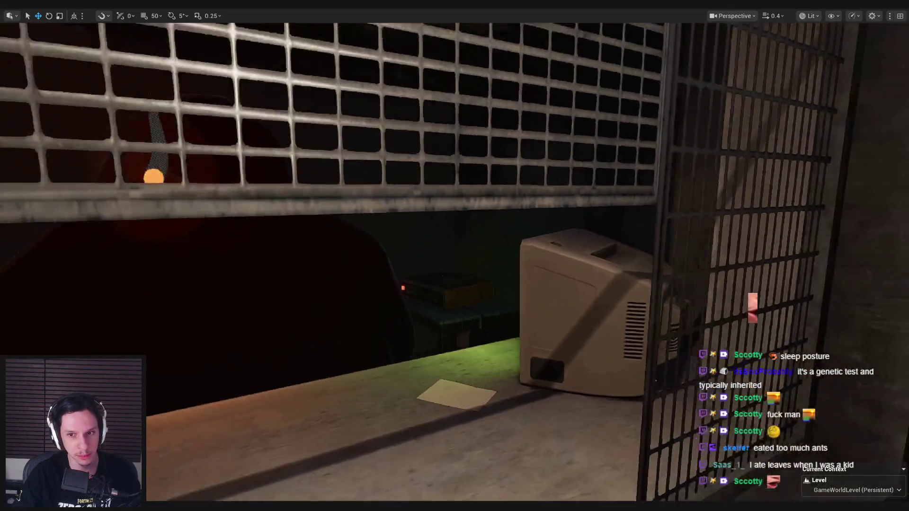
{"action": "scroll", "coordinate": [455, 256], "scroll_direction": "up", "scroll_amount": 3}
{"action": "key", "text": "s"}
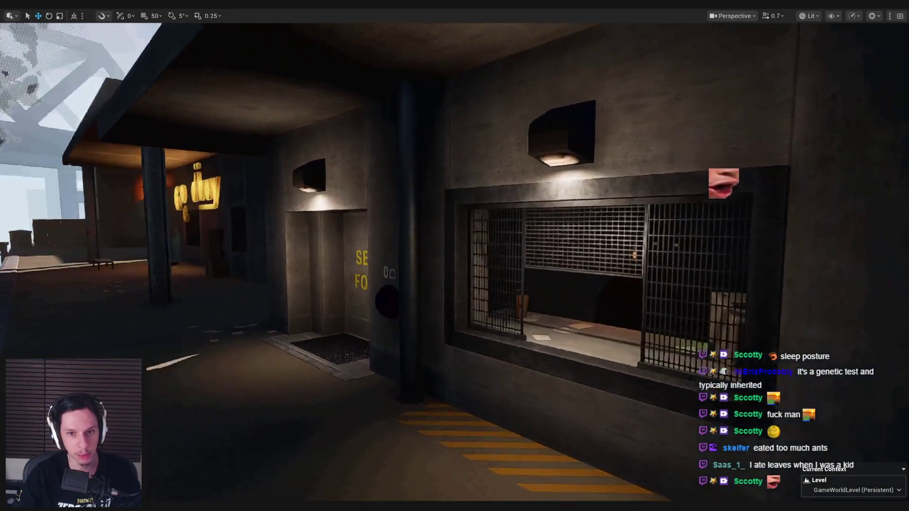
{"action": "key", "text": "w"}
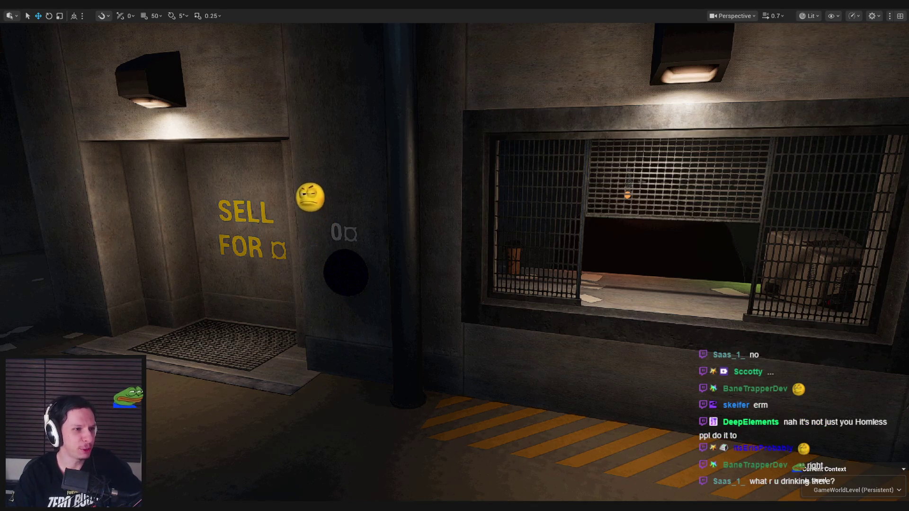
{"action": "left_click_drag", "start_coordinate": [243, 228], "coordinate": [242, 226]}
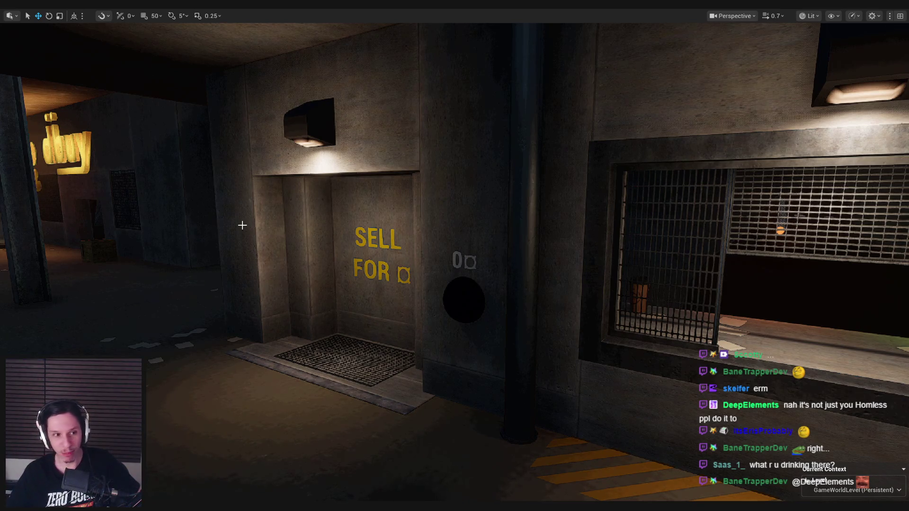
{"action": "mouse_move", "coordinate": [242, 226]}
{"action": "left_mouse_down"}
{"action": "mouse_move", "coordinate": [185, 270]}
{"action": "mouse_move", "coordinate": [109, 213]}
{"action": "mouse_move", "coordinate": [204, 220]}
{"action": "left_mouse_up"}
Step: Select the diagonal steel beam, nudge it and cut it, then look around the room
{"action": "left_click", "coordinate": [326, 220]}
{"action": "mouse_move", "coordinate": [327, 220]}
{"action": "left_mouse_down"}
{"action": "mouse_move", "coordinate": [322, 294]}
{"action": "mouse_move", "coordinate": [456, 366]}
{"action": "left_mouse_up"}
{"action": "mouse_move", "coordinate": [517, 364]}
{"action": "left_mouse_down"}
{"action": "mouse_move", "coordinate": [527, 363]}
{"action": "mouse_move", "coordinate": [507, 377]}
{"action": "left_mouse_up"}
{"action": "key", "text": "Escape"}
{"action": "key", "text": "g"}
{"action": "scroll", "coordinate": [506, 377], "scroll_direction": "down", "scroll_amount": 5}
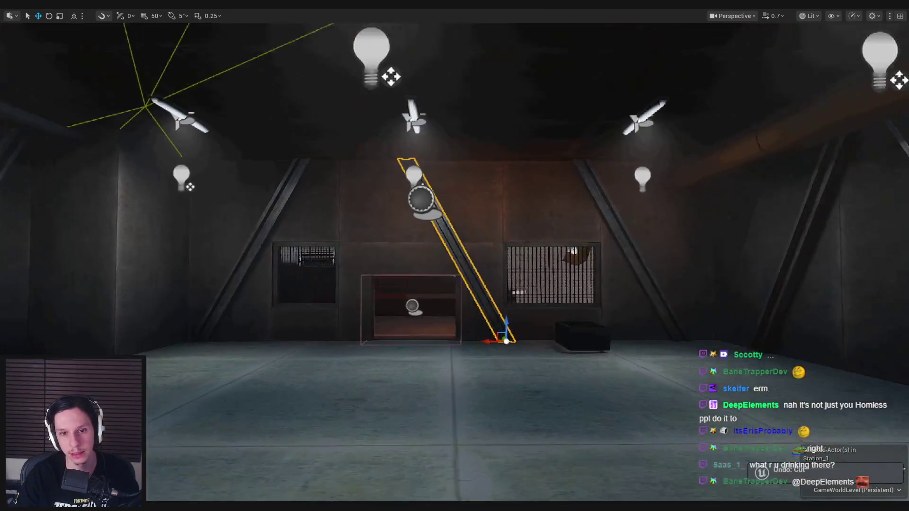
{"action": "key", "text": "g"}
{"action": "scroll", "coordinate": [511, 370], "scroll_direction": "up", "scroll_amount": 5}
{"action": "mouse_move", "coordinate": [512, 370]}
{"action": "left_mouse_down"}
{"action": "mouse_move", "coordinate": [403, 370]}
{"action": "mouse_move", "coordinate": [583, 370]}
{"action": "left_mouse_up"}
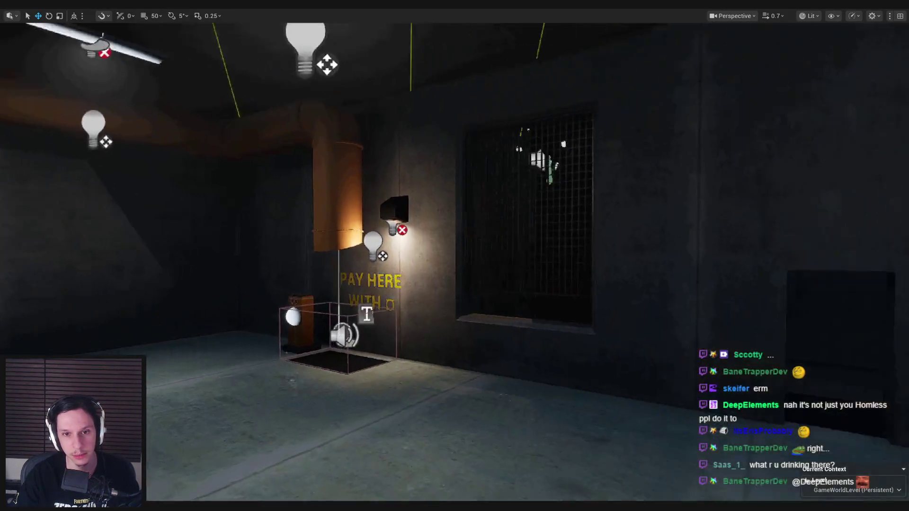
Step: Restore the cut beams, save Station_1 by checking it out, and switch to the Notion notes
{"action": "key", "text": "ctrl+z"}
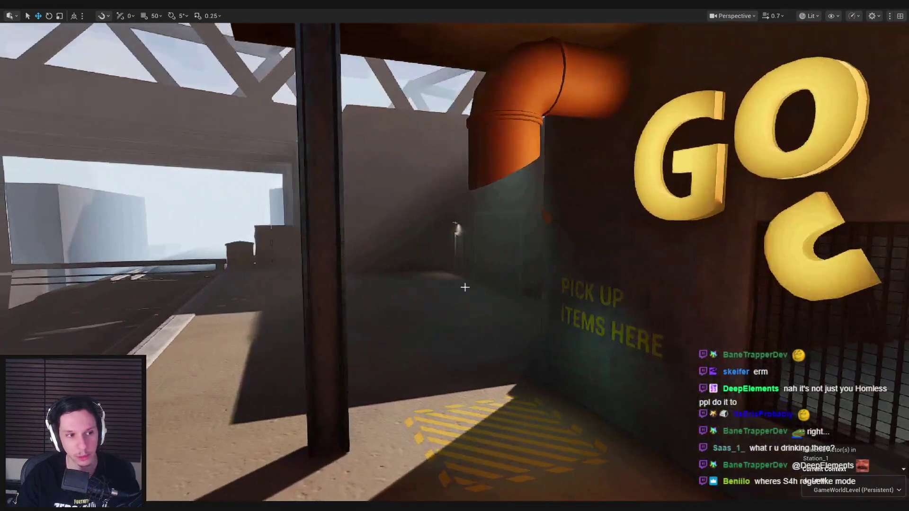
{"action": "key", "text": "ctrl+s"}
{"action": "left_click", "coordinate": [471, 361]}
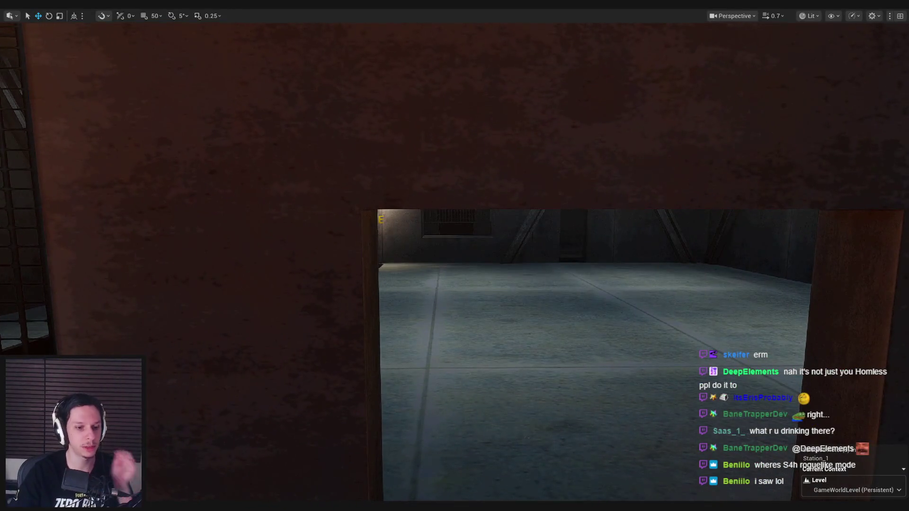
{"action": "key", "text": "alt+Tab"}
{"action": "scroll", "coordinate": [295, 364], "scroll_direction": "down", "scroll_amount": 3}
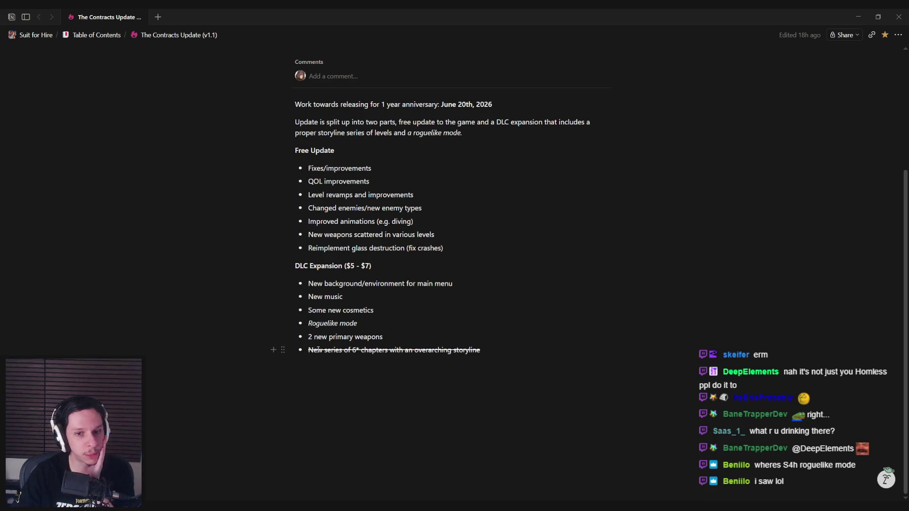
{"action": "left_click_drag", "start_coordinate": [480, 352], "coordinate": [311, 353]}
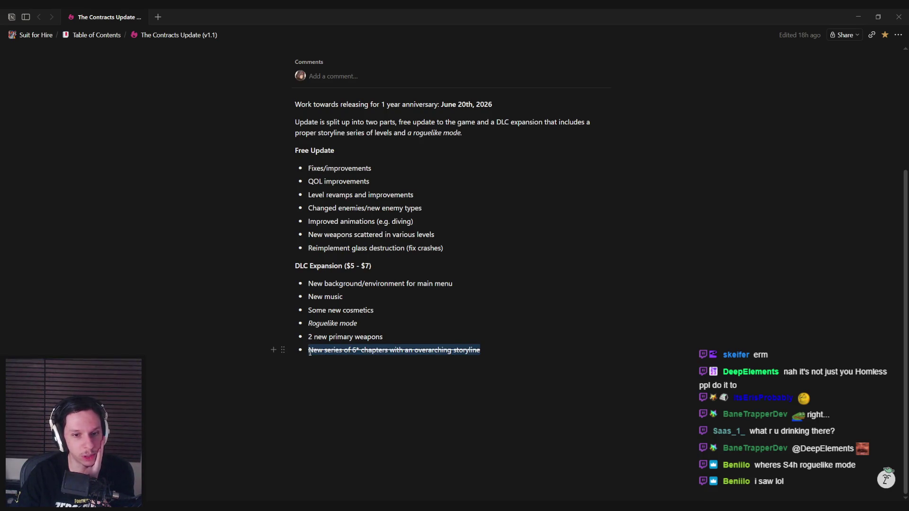
{"action": "left_click_drag", "start_coordinate": [358, 323], "coordinate": [308, 324]}
{"action": "left_click", "coordinate": [359, 323]}
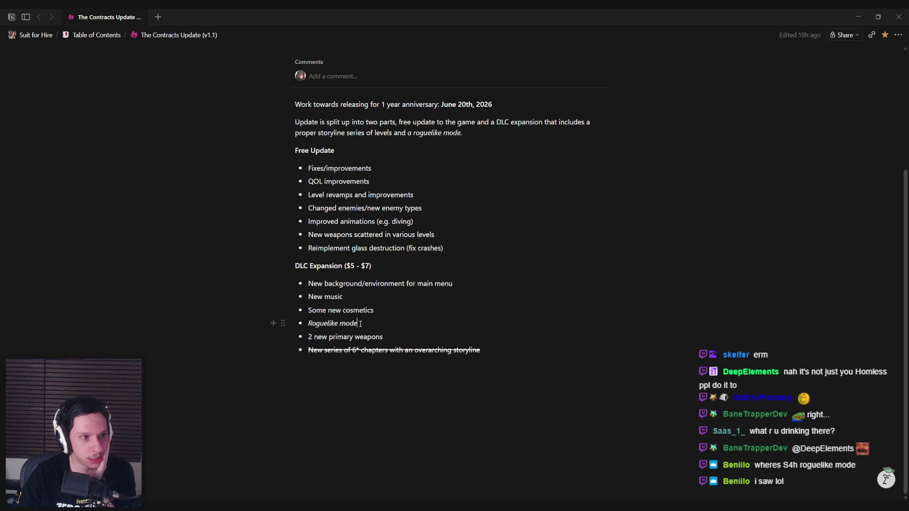
{"action": "left_click_drag", "start_coordinate": [498, 353], "coordinate": [310, 352]}
{"action": "left_click", "coordinate": [513, 356]}
{"action": "mouse_move", "coordinate": [354, 325]}
{"action": "left_mouse_down"}
{"action": "mouse_move", "coordinate": [309, 323]}
{"action": "mouse_move", "coordinate": [380, 324]}
{"action": "left_mouse_up"}
{"action": "left_click_drag", "start_coordinate": [482, 350], "coordinate": [309, 351]}
{"action": "left_click", "coordinate": [491, 356]}
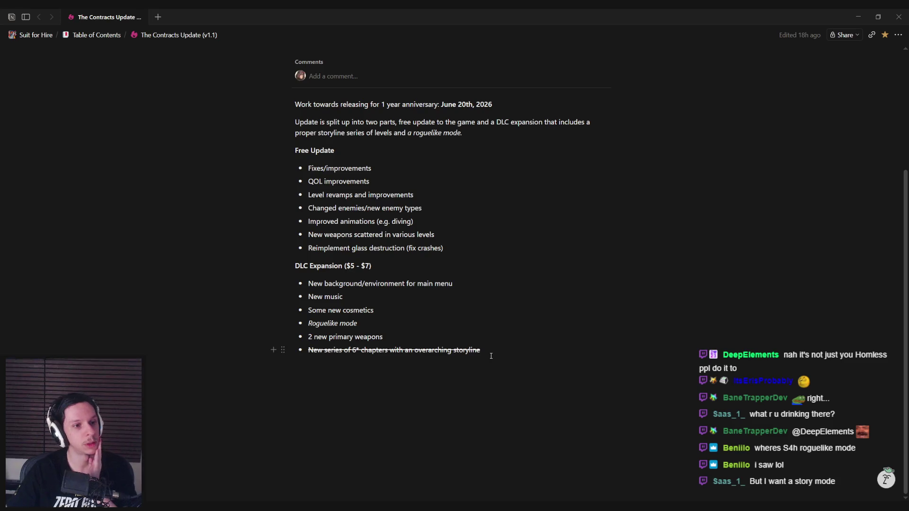
{"action": "left_click_drag", "start_coordinate": [450, 250], "coordinate": [306, 168]}
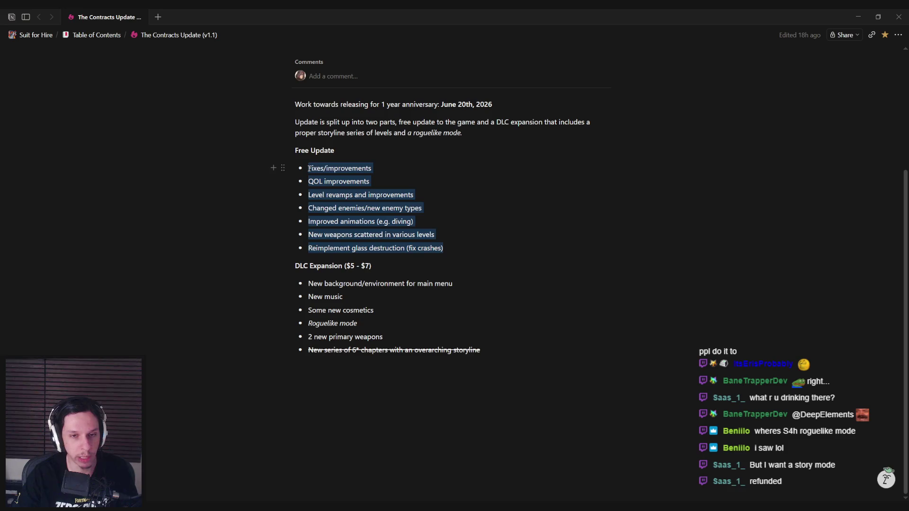
{"action": "left_click", "coordinate": [309, 169]}
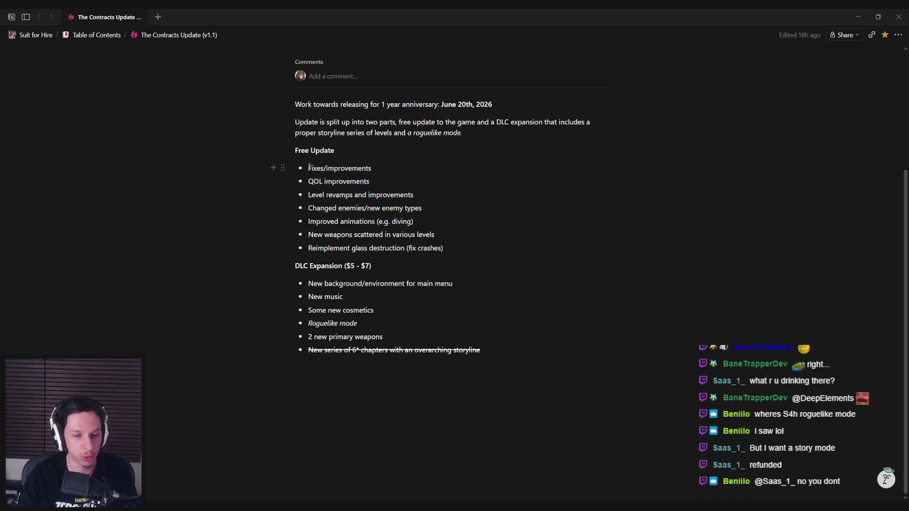
{"action": "mouse_move", "coordinate": [308, 285]}
{"action": "left_mouse_down"}
{"action": "mouse_move", "coordinate": [433, 308]}
{"action": "mouse_move", "coordinate": [381, 324]}
{"action": "left_mouse_up"}
{"action": "left_click", "coordinate": [380, 324]}
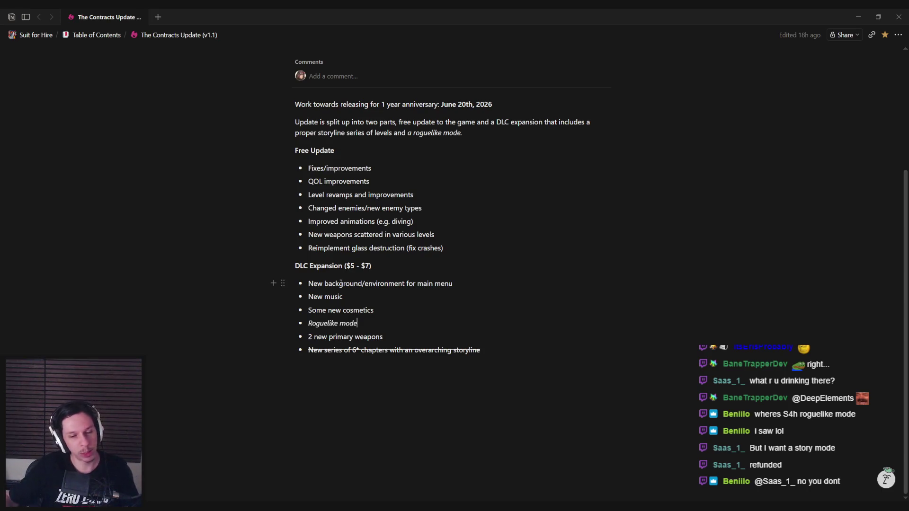
{"action": "mouse_move", "coordinate": [309, 168]}
{"action": "left_mouse_down"}
{"action": "mouse_move", "coordinate": [462, 234]}
{"action": "mouse_move", "coordinate": [463, 253]}
{"action": "mouse_move", "coordinate": [308, 165]}
{"action": "left_mouse_up"}
{"action": "left_click", "coordinate": [463, 253]}
{"action": "left_click", "coordinate": [308, 164]}
Step: Scroll up to the title and select, then deselect, words in 'The Contracts Update' heading
{"action": "scroll", "coordinate": [316, 231], "scroll_direction": "up", "scroll_amount": 3}
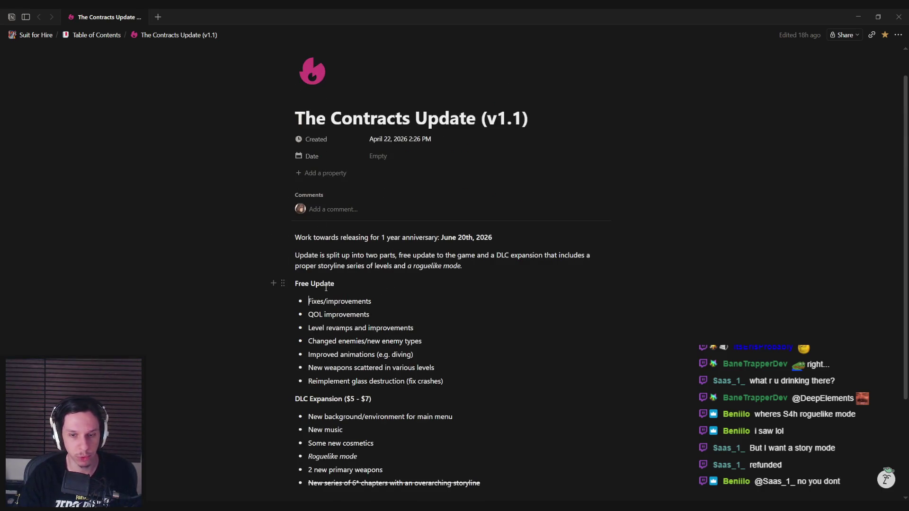
{"action": "scroll", "coordinate": [326, 288], "scroll_direction": "up", "scroll_amount": 1}
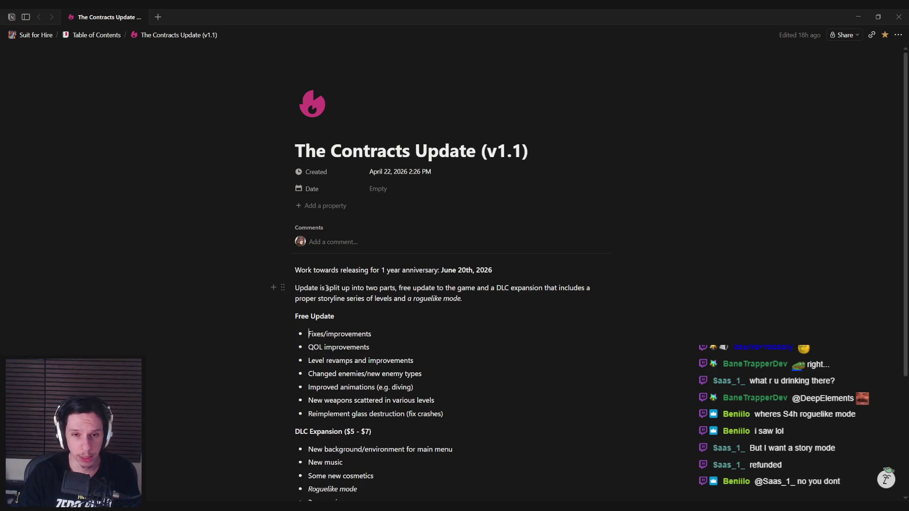
{"action": "mouse_move", "coordinate": [411, 151]}
{"action": "left_mouse_down"}
{"action": "mouse_move", "coordinate": [330, 149]}
{"action": "mouse_move", "coordinate": [476, 151]}
{"action": "left_mouse_up"}
{"action": "left_click", "coordinate": [334, 150]}
{"action": "key", "text": "Right"}
{"action": "left_click", "coordinate": [335, 152]}
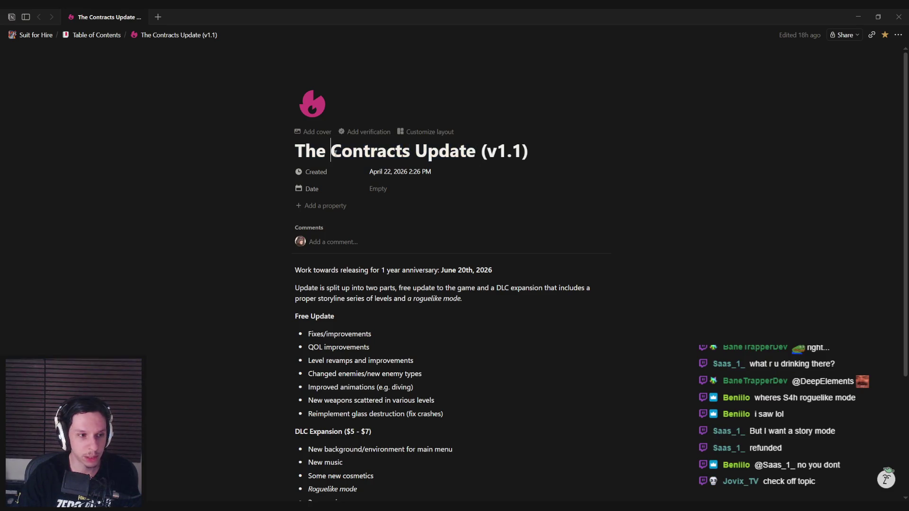
Step: Select and clear the Roguelike mode text, then bring up the Monkeytype browser window
{"action": "scroll", "coordinate": [350, 236], "scroll_direction": "down", "scroll_amount": 4}
{"action": "left_click_drag", "start_coordinate": [309, 324], "coordinate": [372, 325]}
{"action": "key", "text": "Right"}
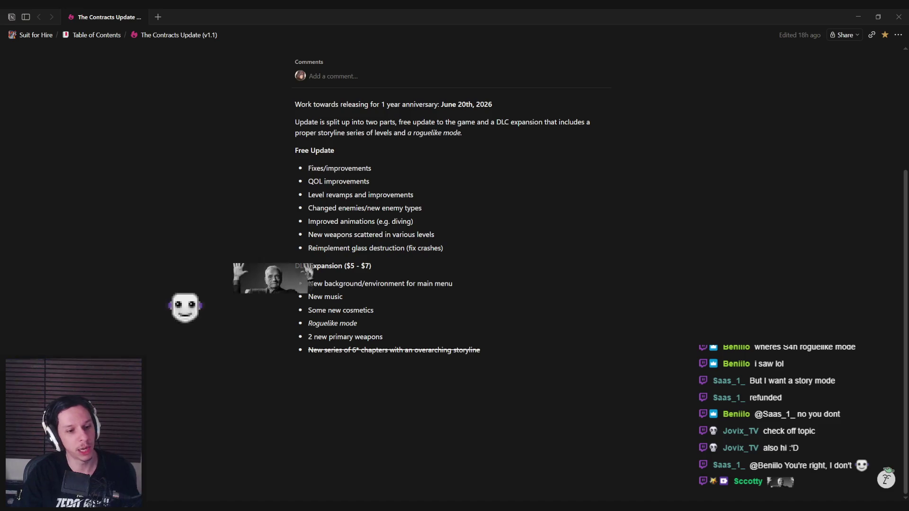
{"action": "key", "text": "alt+Tab"}
{"action": "key", "text": "alt+Tab"}
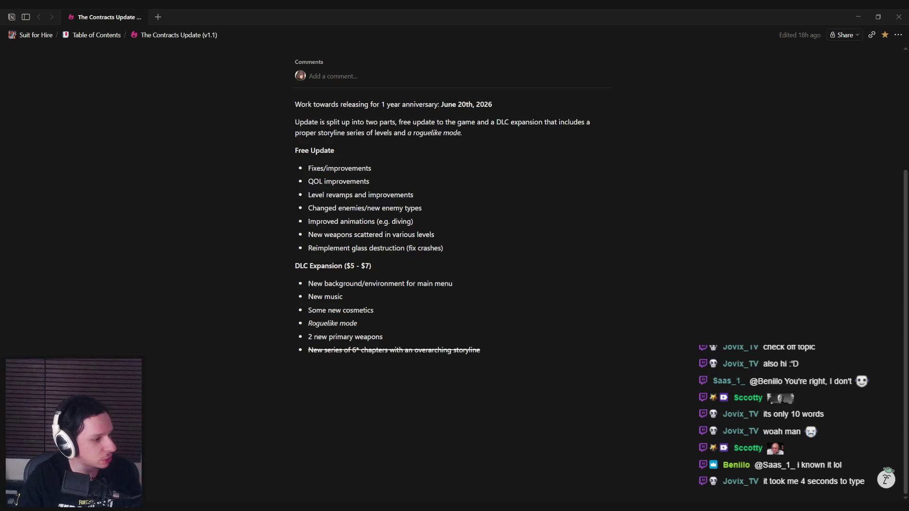
{"action": "key", "text": "alt+Tab"}
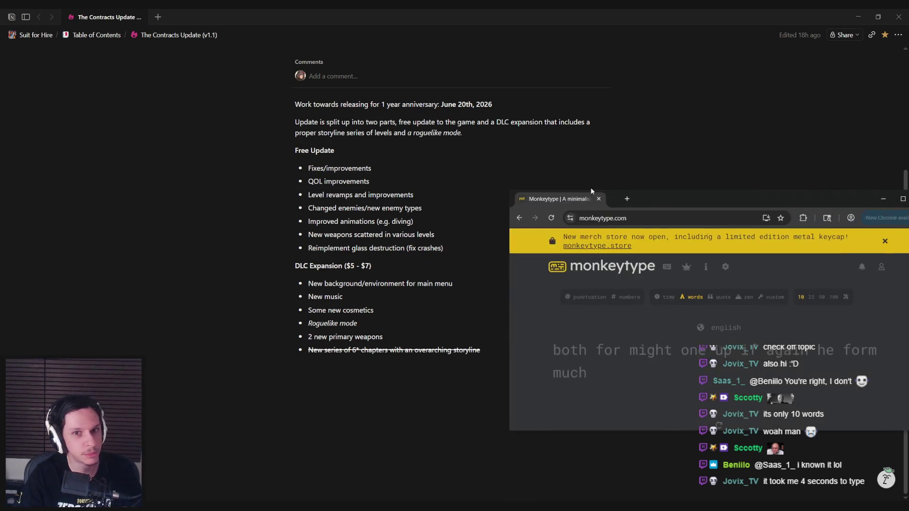
Step: Maximize the Monkeytype window and type a 10-word test, restarting after a mistyped word
{"action": "double_click", "coordinate": [661, 198]}
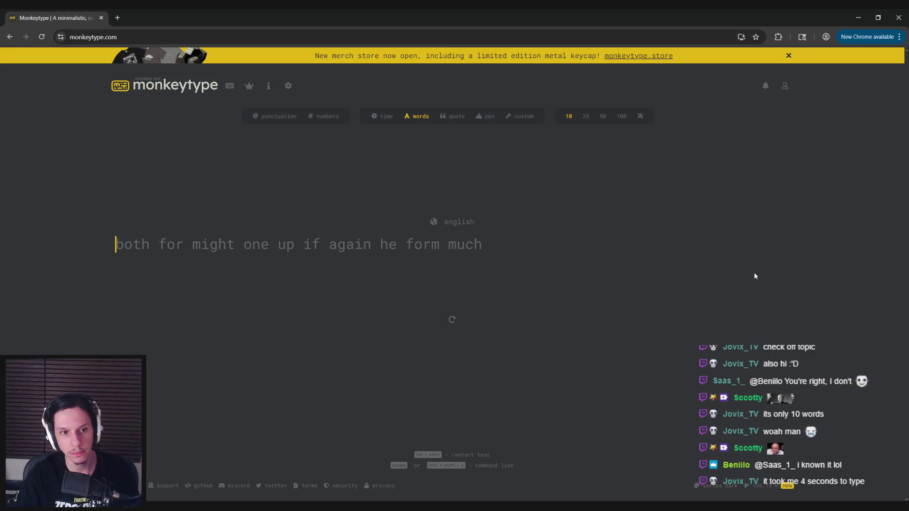
{"action": "type", "text": "both for might"}
{"action": "key", "text": "BackSpace"}
{"action": "key", "text": "BackSpace"}
{"action": "key", "text": "BackSpace"}
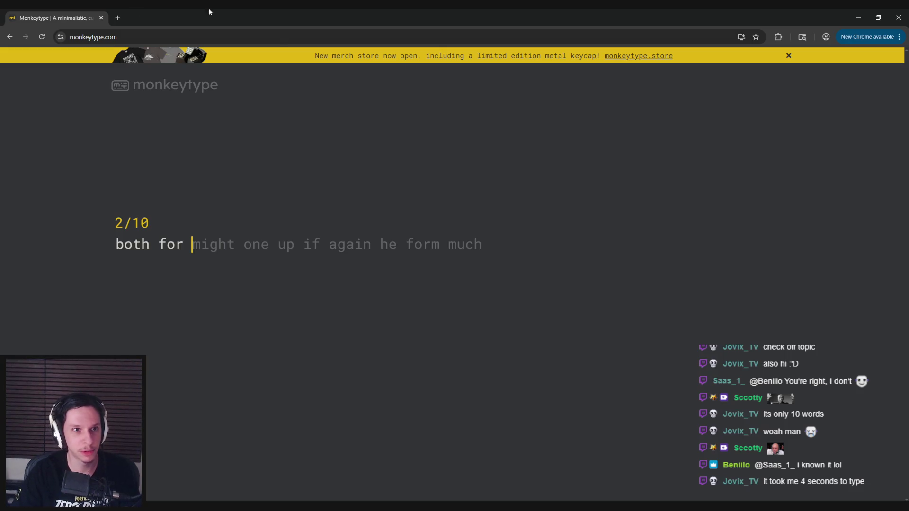
{"action": "key", "text": "Tab"}
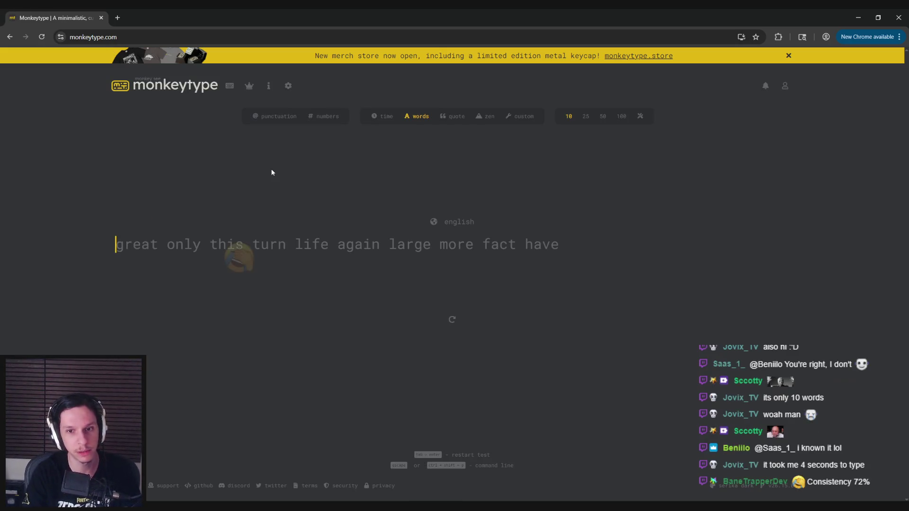
{"action": "type", "text": "great only this turn life again large more "}
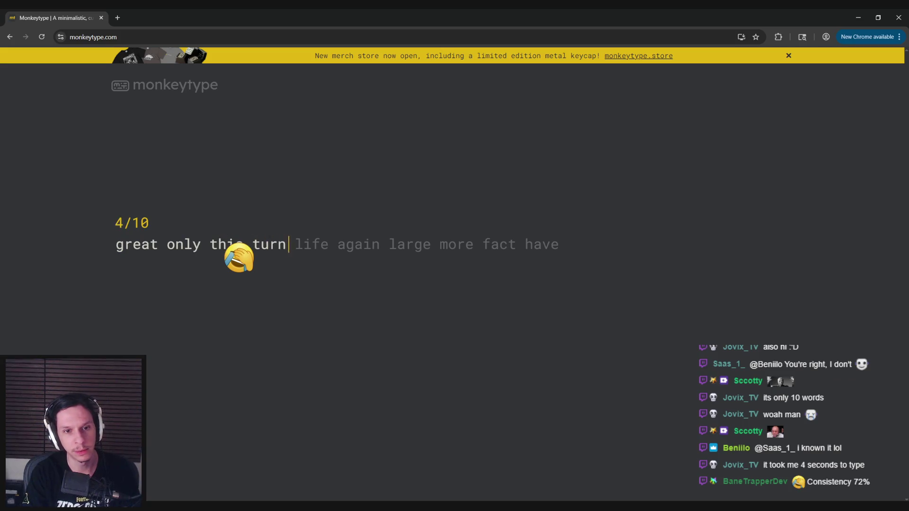
{"action": "type", "text": "fact have"}
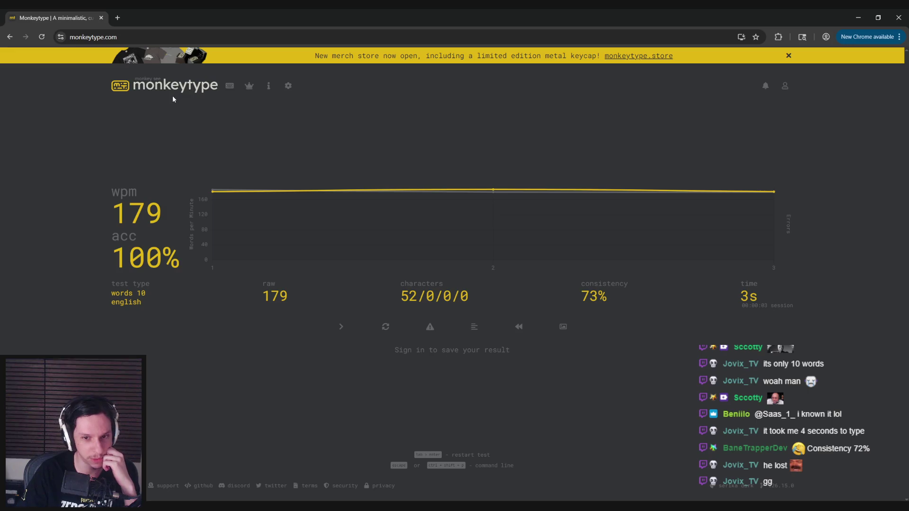
Step: Repeat the test, then finish a new 10-word test at 152 wpm and return to Notion
{"action": "left_click", "coordinate": [385, 327]}
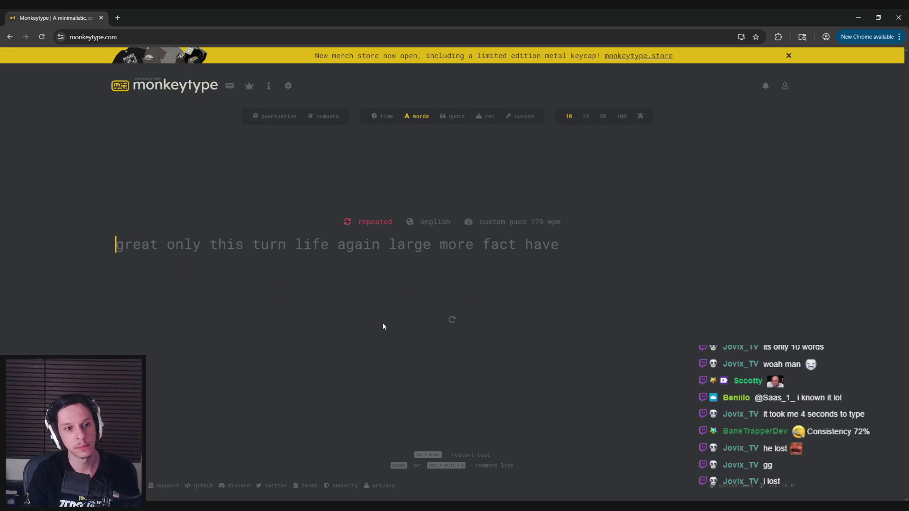
{"action": "type", "text": "great only this turn life again large"}
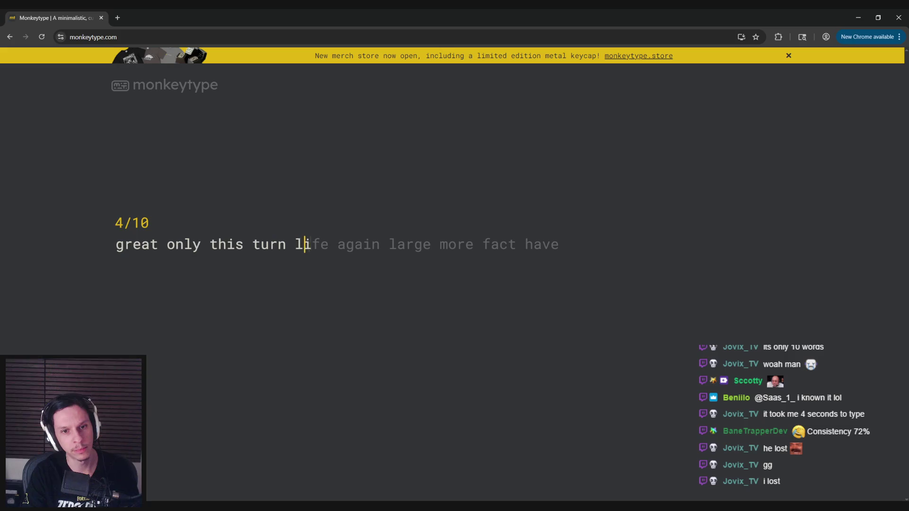
{"action": "type", "text": " more fact have"}
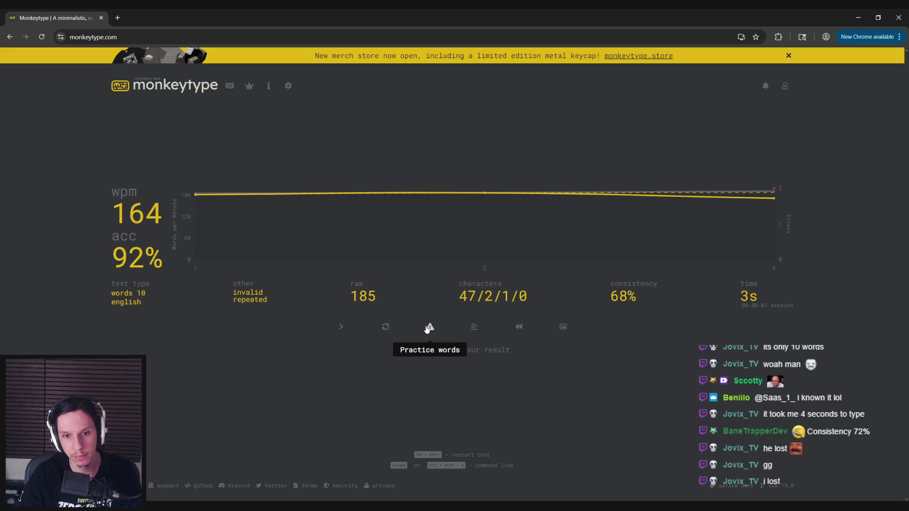
{"action": "left_click", "coordinate": [342, 326]}
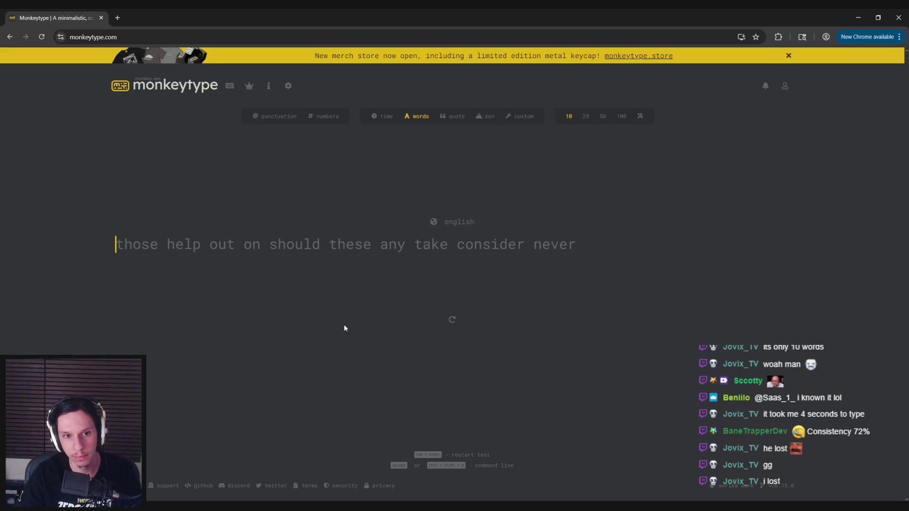
{"action": "type", "text": "those help out on "}
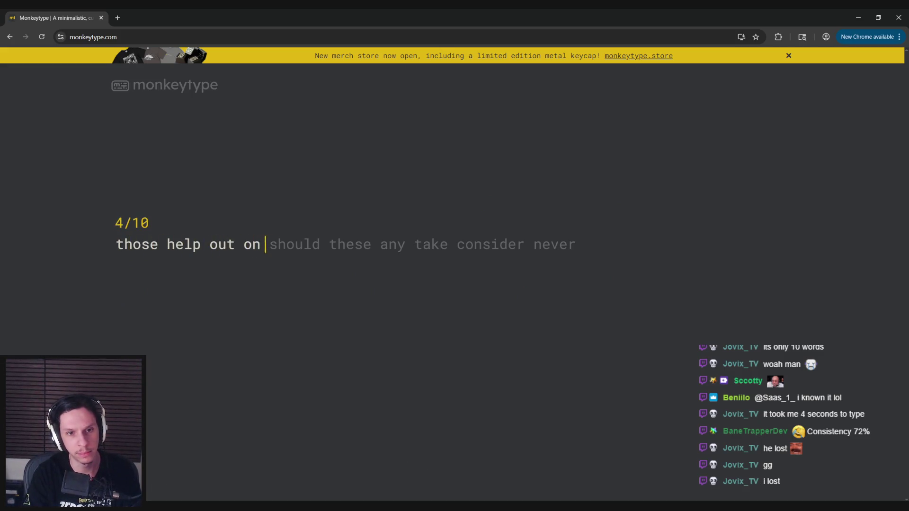
{"action": "type", "text": "should these any take consider never"}
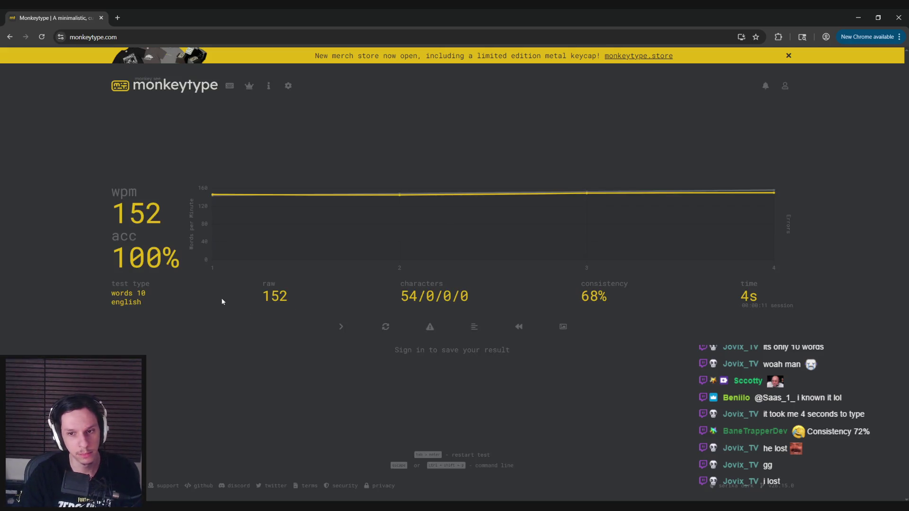
{"action": "key", "text": "alt+Tab"}
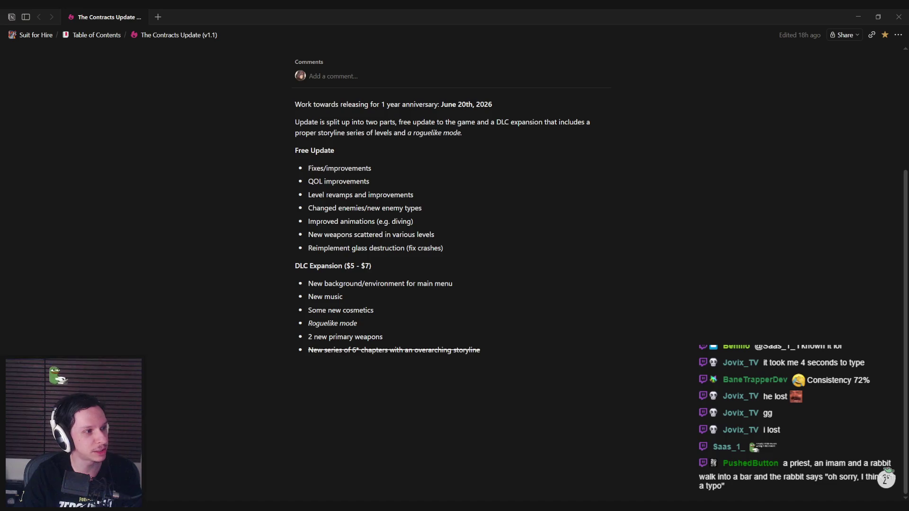
Step: Return to Monkeytype and type the 'ever new too govern' 10-word test, fixing a typo
{"action": "key", "text": "alt+Tab"}
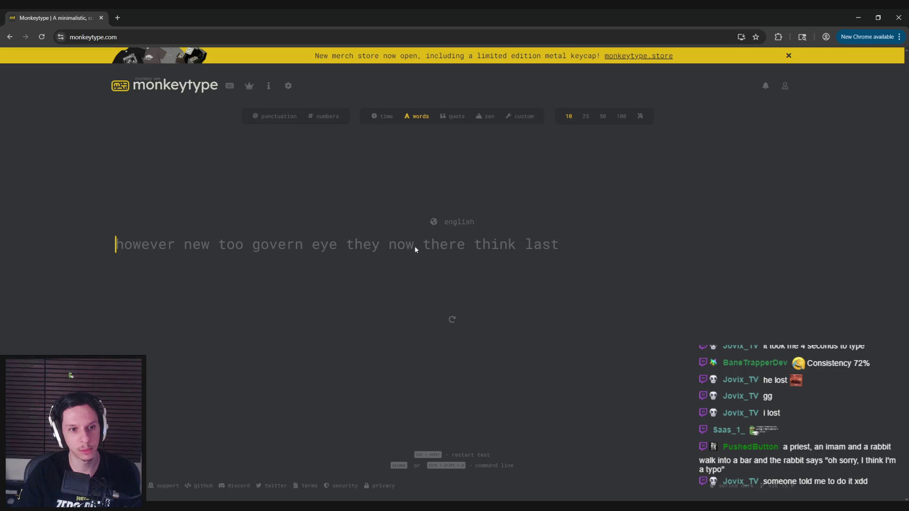
{"action": "type", "text": "howeve"}
{"action": "key", "text": "BackSpace"}
{"action": "key", "text": "BackSpace"}
{"action": "key", "text": "BackSpace"}
{"action": "type", "text": "ever new"}
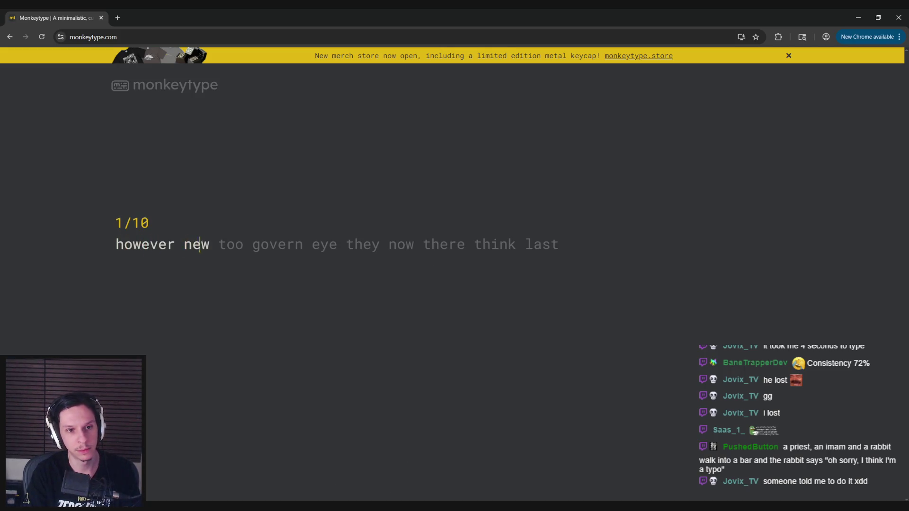
{"action": "type", "text": " too govern eye they "}
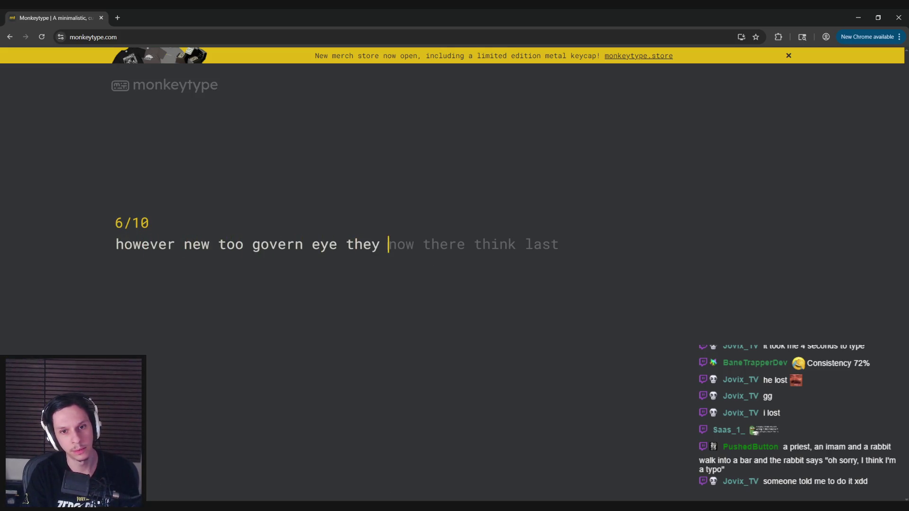
{"action": "type", "text": "now there thik last"}
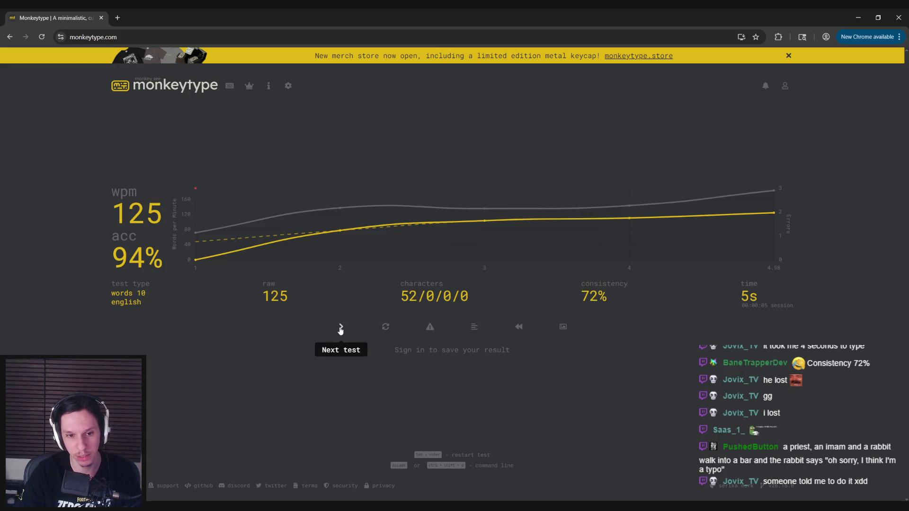
Step: Finish another 10-word test at 172 wpm with 100% accuracy, then go back to Notion
{"action": "mouse_move", "coordinate": [591, 296]}
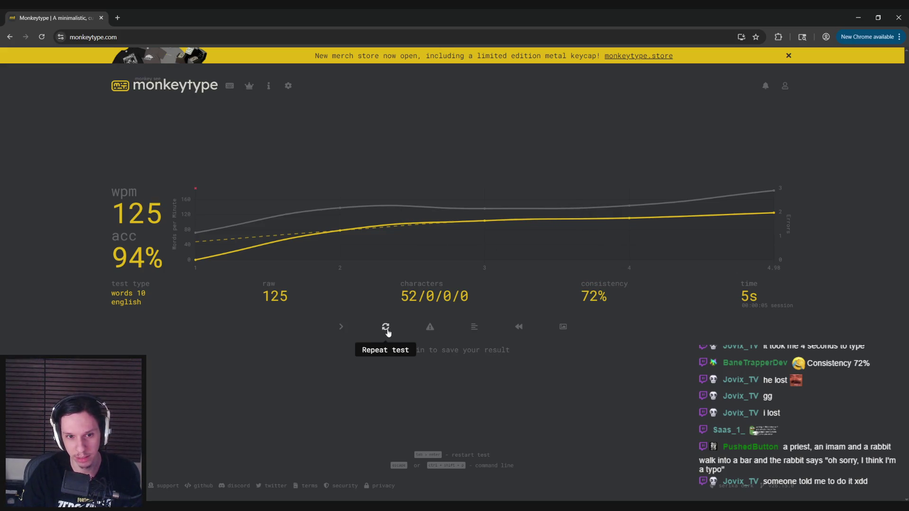
{"action": "left_click", "coordinate": [341, 327]}
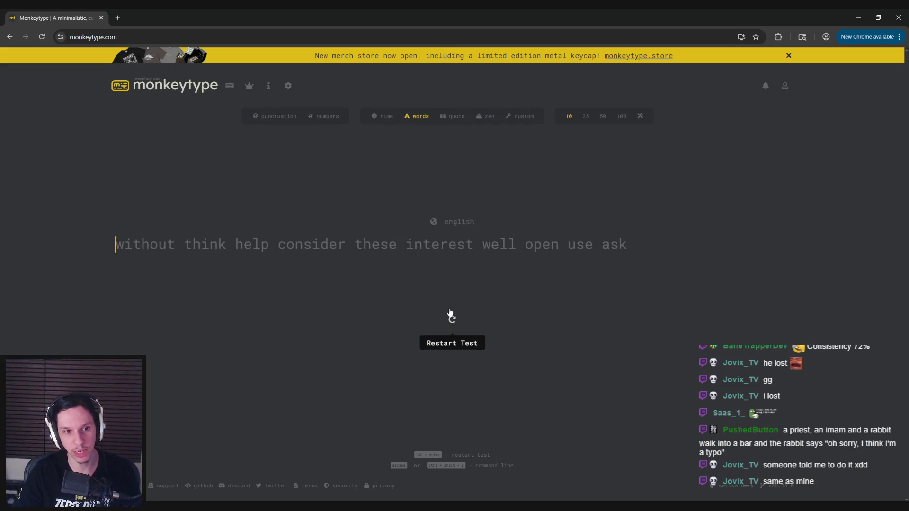
{"action": "type", "text": "wit"}
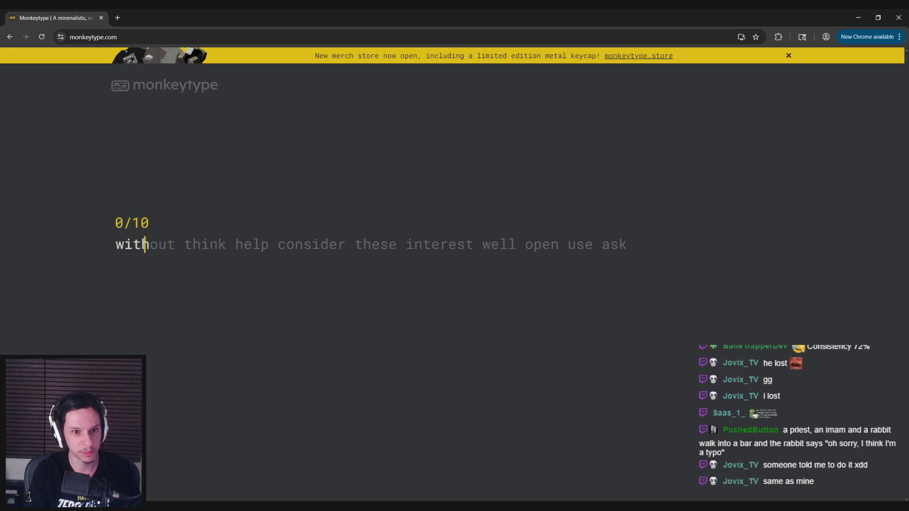
{"action": "type", "text": "hout think help consider these"}
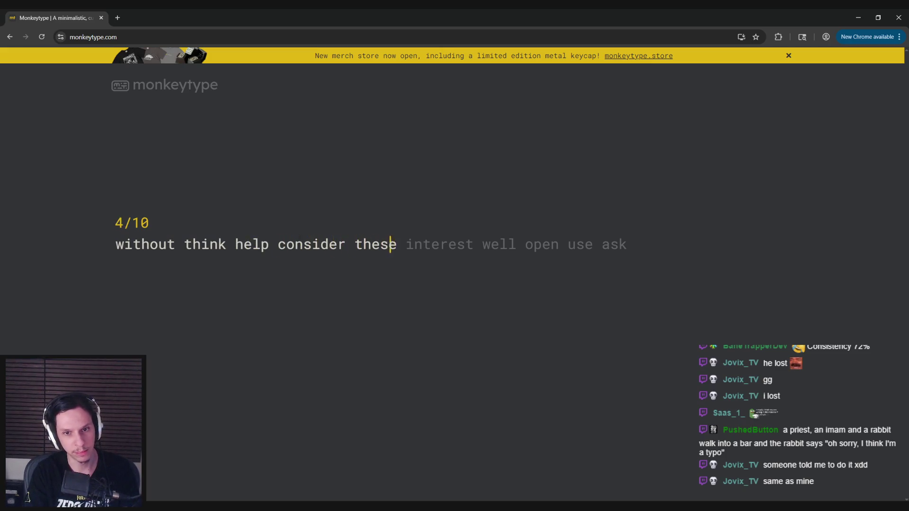
{"action": "type", "text": " interest well open use ask"}
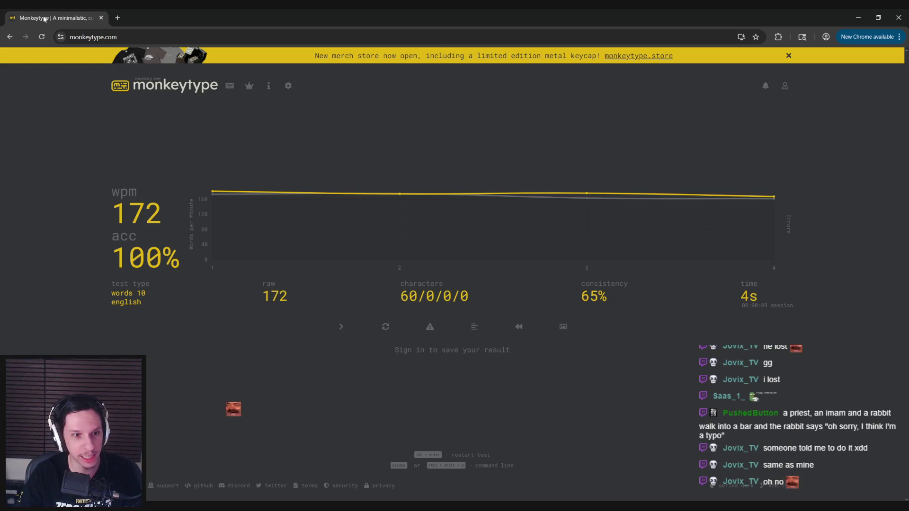
{"action": "key", "text": "alt+Tab"}
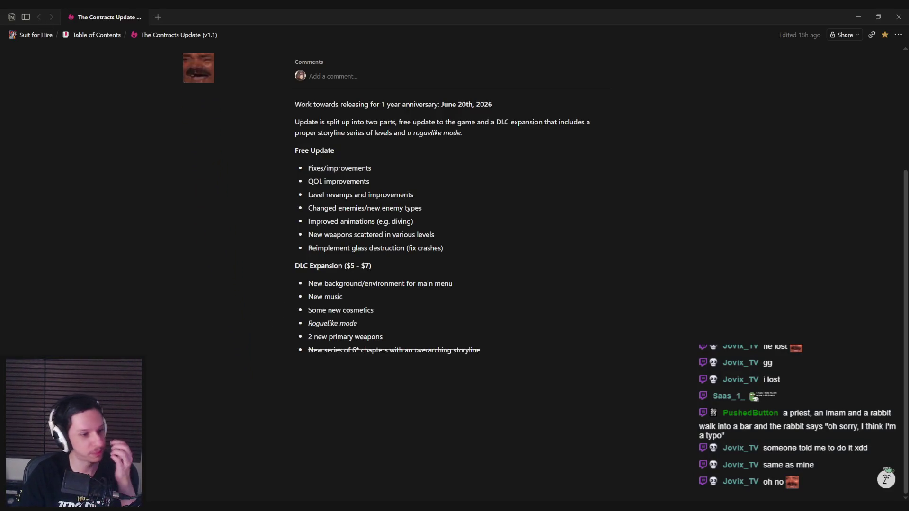
{"action": "mouse_move", "coordinate": [294, 439]}
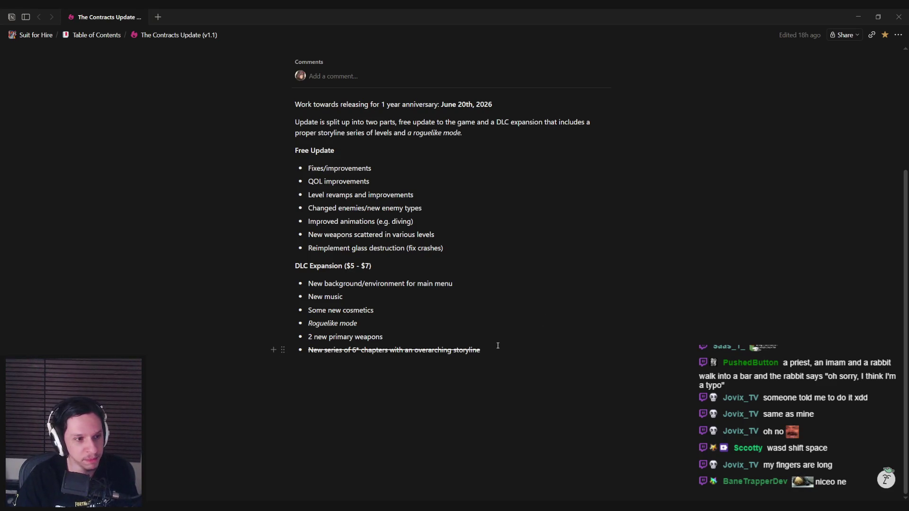
{"action": "left_click_drag", "start_coordinate": [374, 325], "coordinate": [307, 324]}
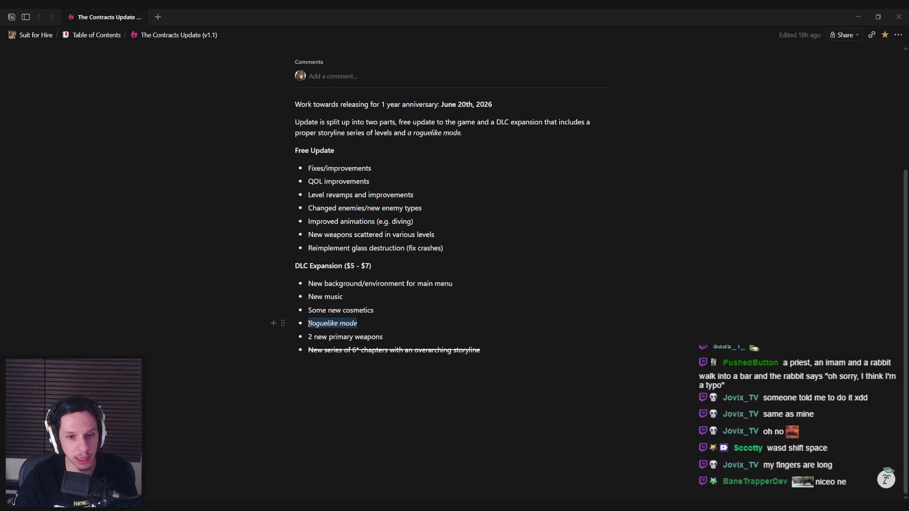
{"action": "left_click_drag", "start_coordinate": [481, 351], "coordinate": [305, 354]}
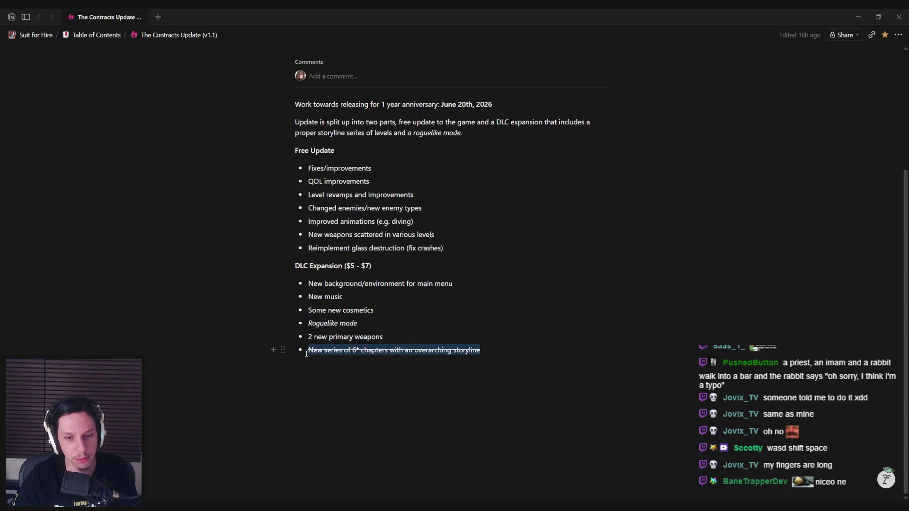
{"action": "mouse_move", "coordinate": [356, 325]}
{"action": "left_mouse_down"}
{"action": "mouse_move", "coordinate": [308, 322]}
{"action": "mouse_move", "coordinate": [379, 325]}
{"action": "mouse_move", "coordinate": [311, 308]}
{"action": "mouse_move", "coordinate": [309, 336]}
{"action": "mouse_move", "coordinate": [312, 306]}
{"action": "left_mouse_up"}
{"action": "key", "text": "Right"}
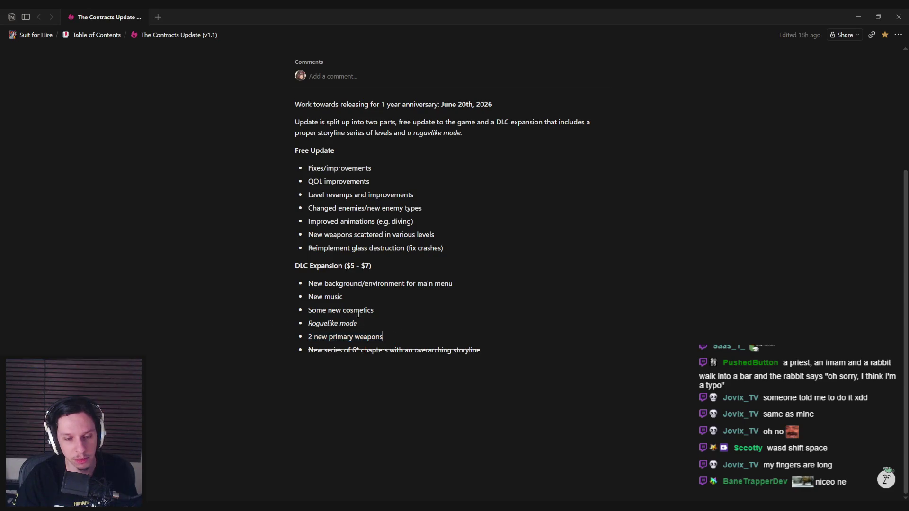
{"action": "mouse_move", "coordinate": [370, 326]}
{"action": "left_mouse_down"}
{"action": "mouse_move", "coordinate": [304, 324]}
{"action": "mouse_move", "coordinate": [358, 324]}
{"action": "left_mouse_up"}
{"action": "left_click", "coordinate": [358, 324]}
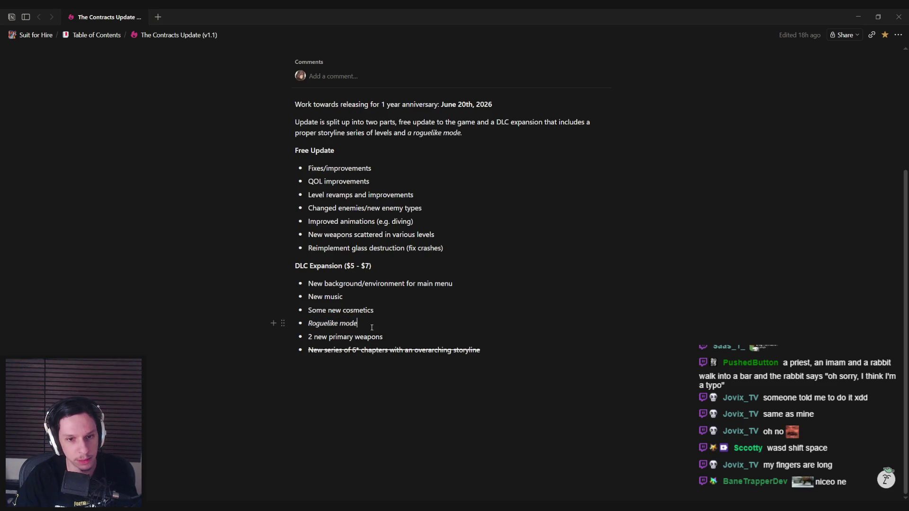
{"action": "scroll", "coordinate": [390, 263], "scroll_direction": "up", "scroll_amount": 4}
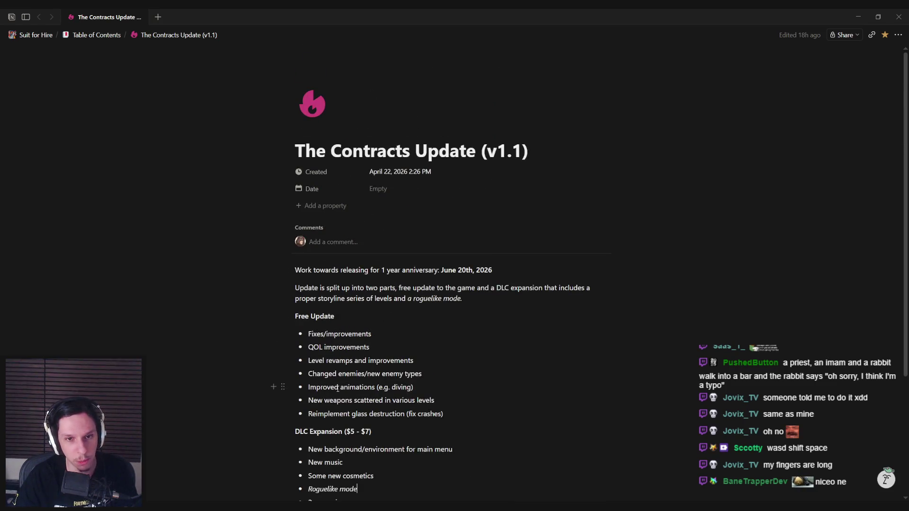
{"action": "scroll", "coordinate": [340, 385], "scroll_direction": "down", "scroll_amount": 3}
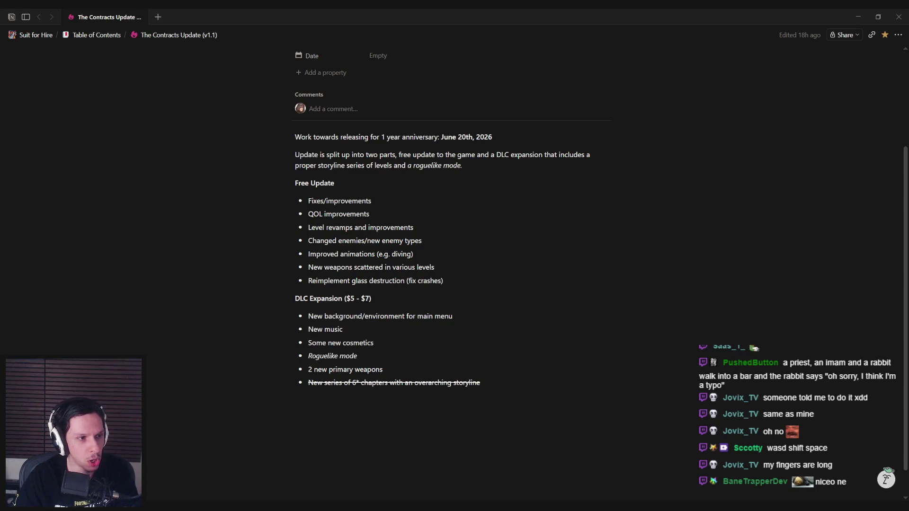
{"action": "left_click", "coordinate": [360, 356]}
{"action": "scroll", "coordinate": [283, 304], "scroll_direction": "up", "scroll_amount": 3}
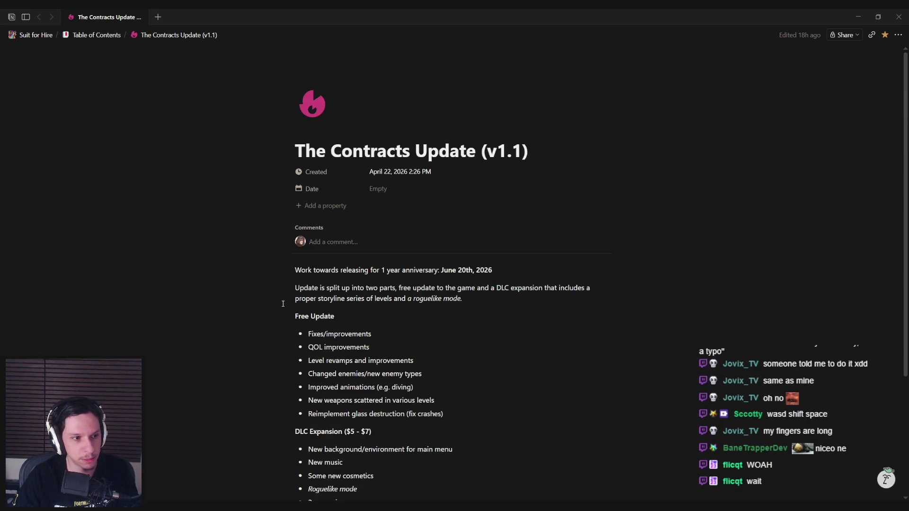
{"action": "scroll", "coordinate": [284, 304], "scroll_direction": "down", "scroll_amount": 3}
{"action": "scroll", "coordinate": [283, 304], "scroll_direction": "up", "scroll_amount": 3}
{"action": "scroll", "coordinate": [284, 304], "scroll_direction": "down", "scroll_amount": 2}
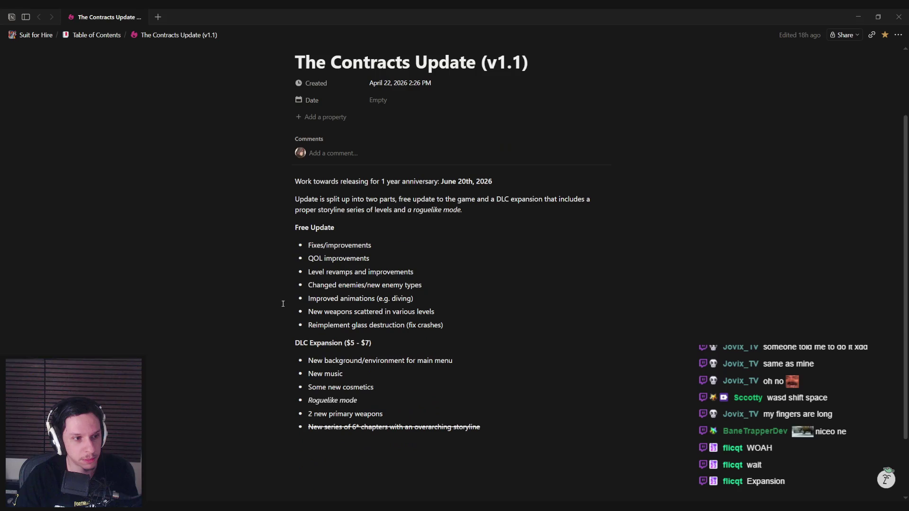
{"action": "scroll", "coordinate": [283, 303], "scroll_direction": "up", "scroll_amount": 1}
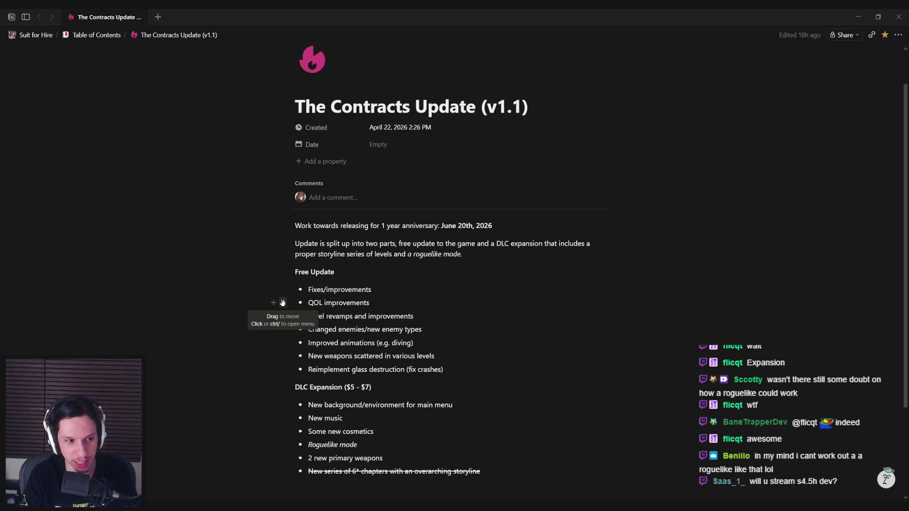
{"action": "left_click_drag", "start_coordinate": [375, 442], "coordinate": [393, 459]}
{"action": "left_click", "coordinate": [393, 459]}
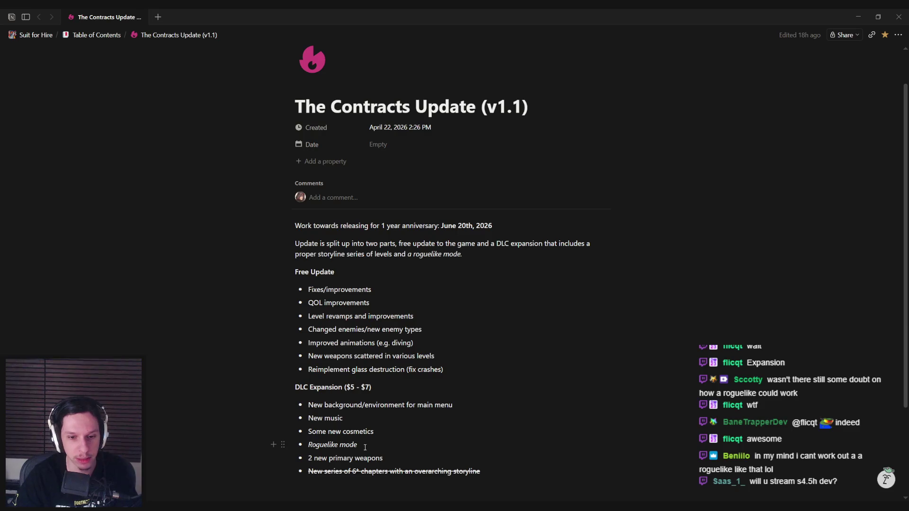
{"action": "left_click", "coordinate": [389, 438]}
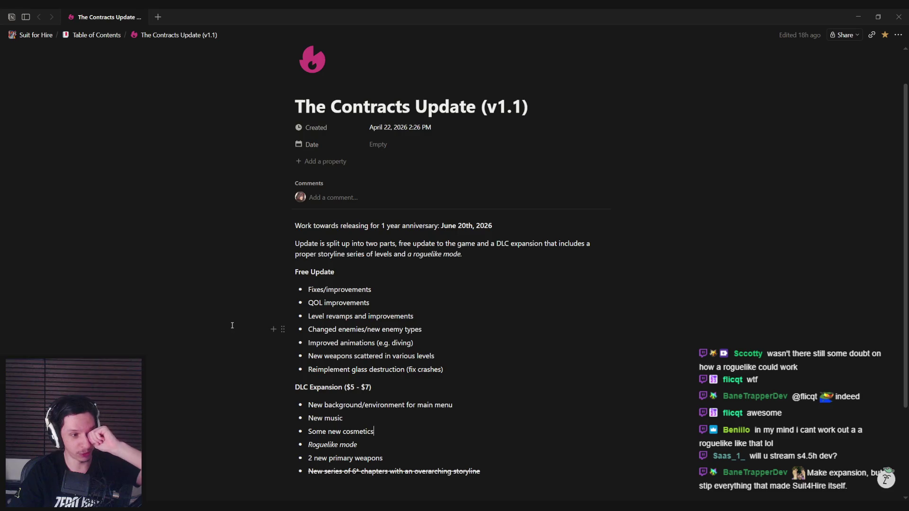
{"action": "key", "text": "alt+Tab"}
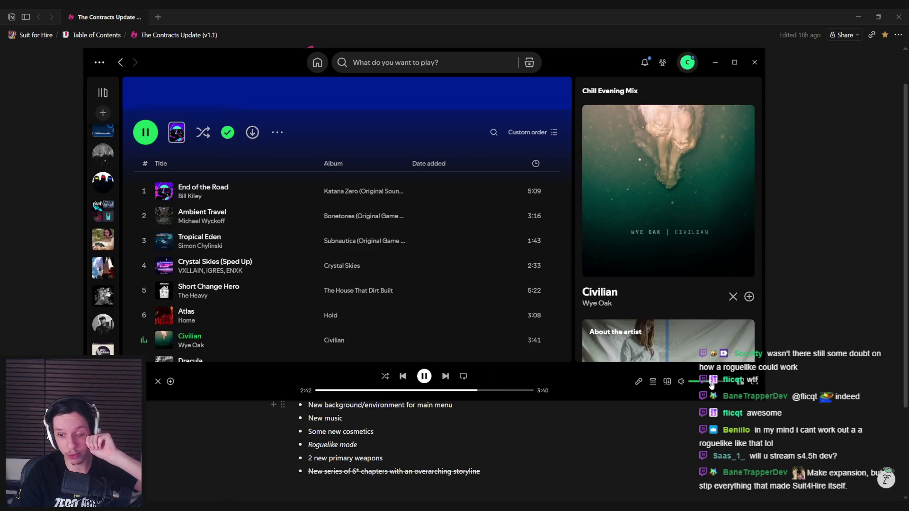
Step: Skip to Tame Impala's Dracula and minimize Spotify to reveal the Notion notes
{"action": "left_click", "coordinate": [446, 376]}
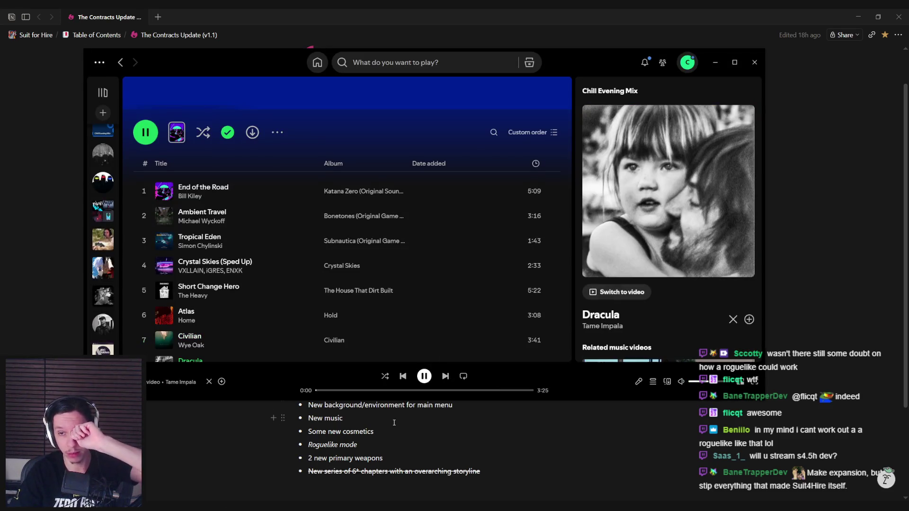
{"action": "left_click", "coordinate": [394, 422]}
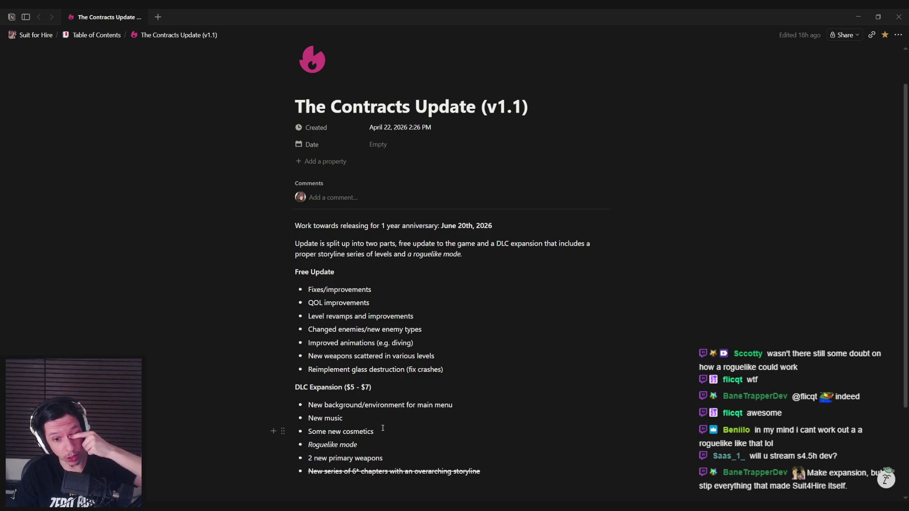
Step: Select the 'Roguelike mode' bullet text on the Contracts Update page
{"action": "left_click", "coordinate": [379, 448]}
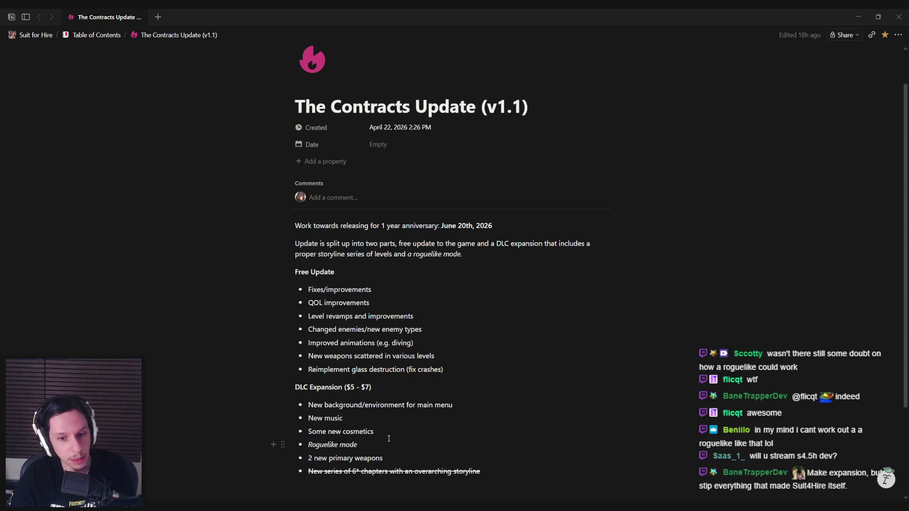
{"action": "triple_click", "coordinate": [380, 441]}
{"action": "left_click", "coordinate": [364, 444]}
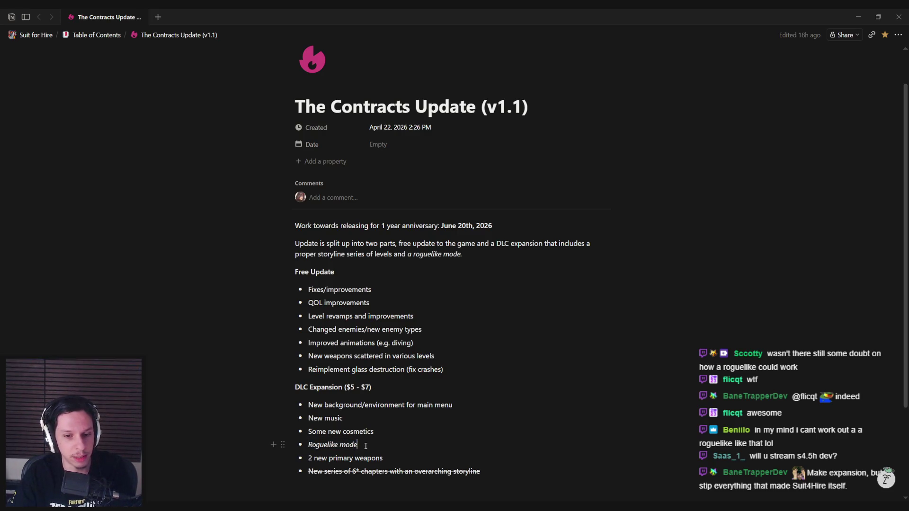
{"action": "left_click_drag", "start_coordinate": [364, 445], "coordinate": [312, 445]}
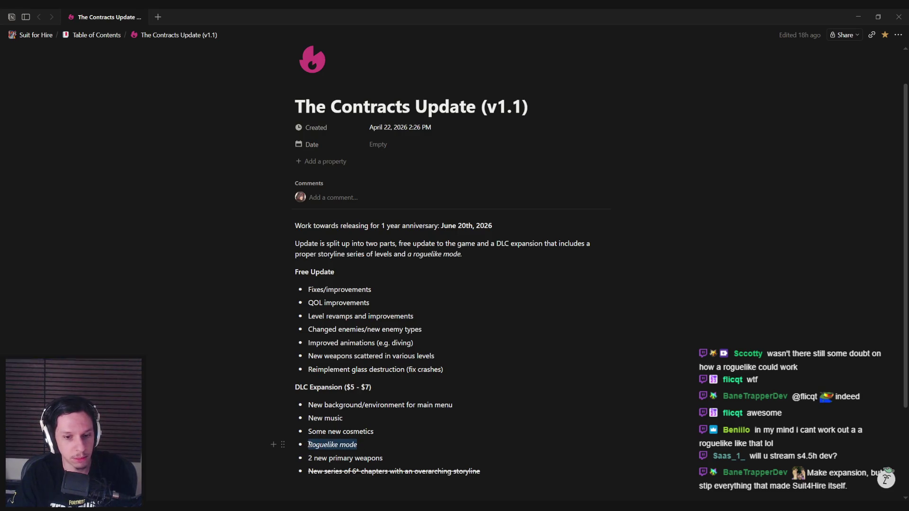
{"action": "left_click_drag", "start_coordinate": [309, 445], "coordinate": [358, 444]}
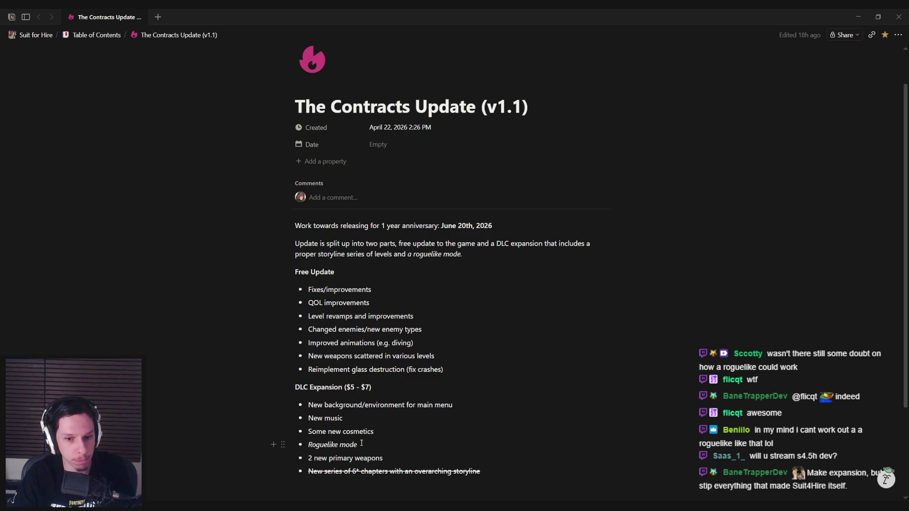
{"action": "mouse_move", "coordinate": [361, 443]}
{"action": "left_mouse_down"}
{"action": "mouse_move", "coordinate": [305, 445]}
{"action": "mouse_move", "coordinate": [385, 449]}
{"action": "left_mouse_up"}
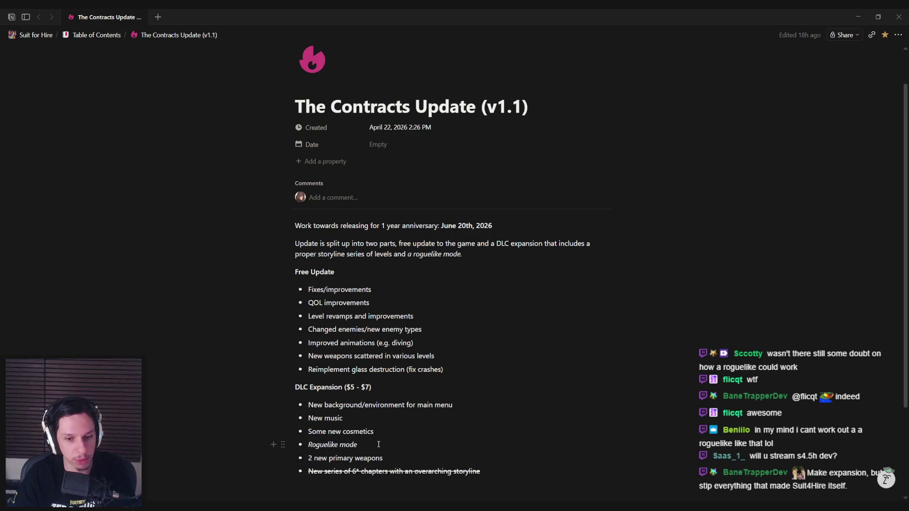
Step: Scroll through the page, then go back to the parent Suit for Hire page
{"action": "scroll", "coordinate": [379, 445], "scroll_direction": "down", "scroll_amount": 1}
{"action": "scroll", "coordinate": [389, 379], "scroll_direction": "up", "scroll_amount": 2}
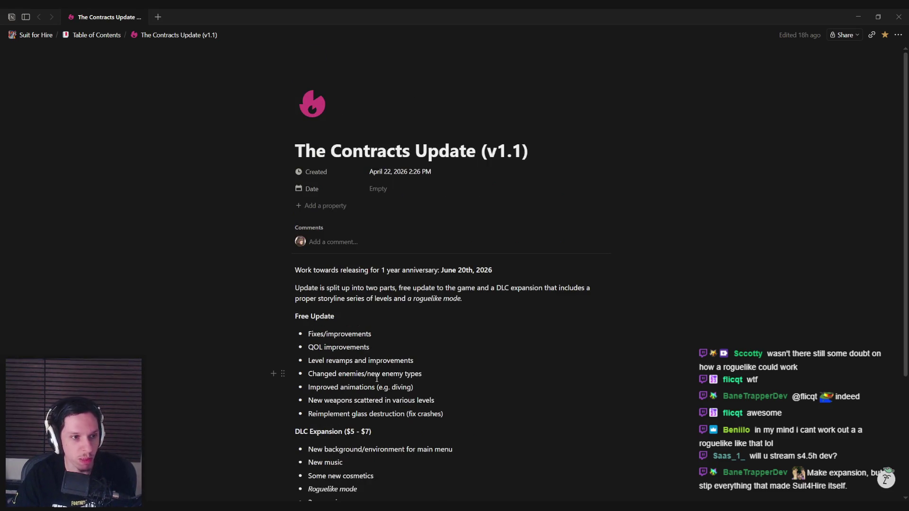
{"action": "scroll", "coordinate": [377, 379], "scroll_direction": "down", "scroll_amount": 2}
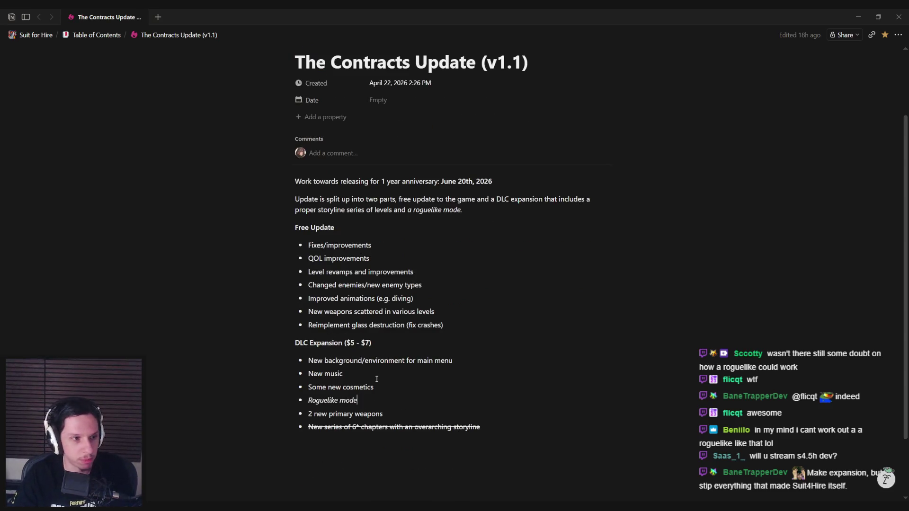
{"action": "scroll", "coordinate": [377, 379], "scroll_direction": "up", "scroll_amount": 2}
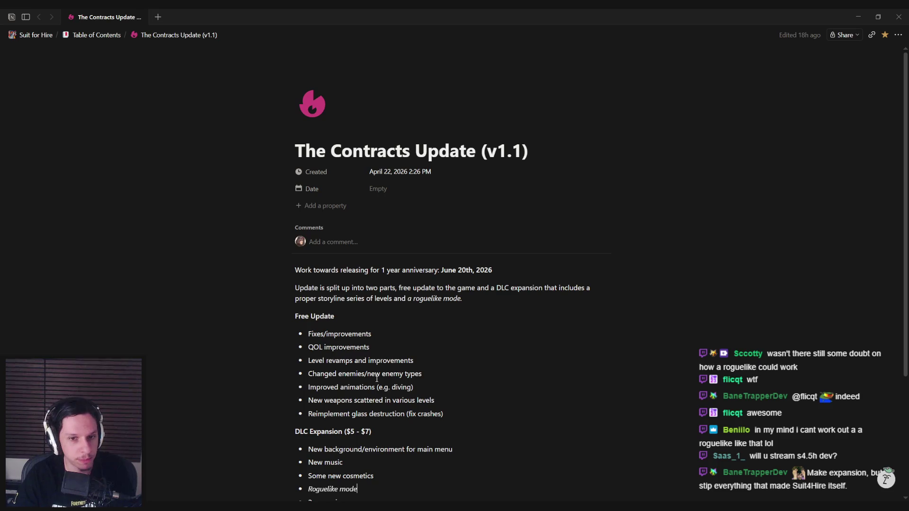
{"action": "scroll", "coordinate": [377, 379], "scroll_direction": "down", "scroll_amount": 2}
{"action": "key", "text": "ctrl+bracketleft"}
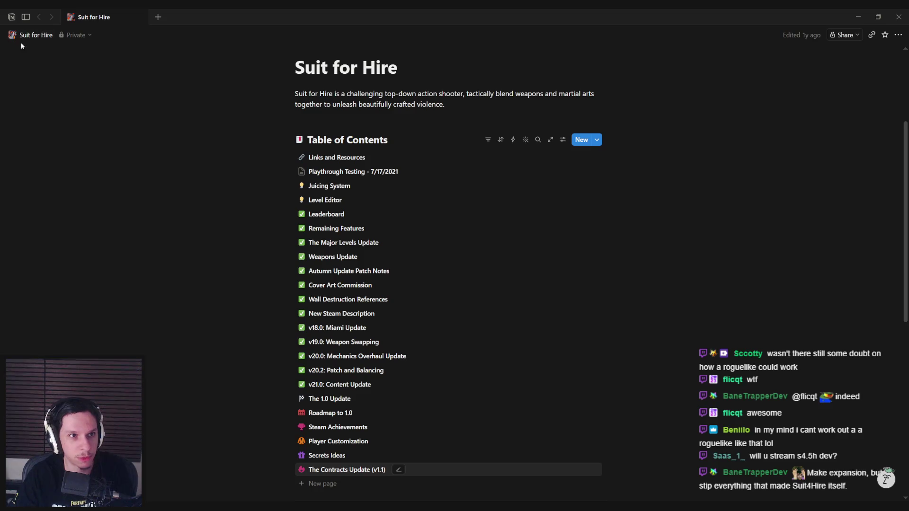
Step: Open 'Trainrot (friendslop game)' from the sidebar Recents and scroll down its notes
{"action": "mouse_move", "coordinate": [26, 18]}
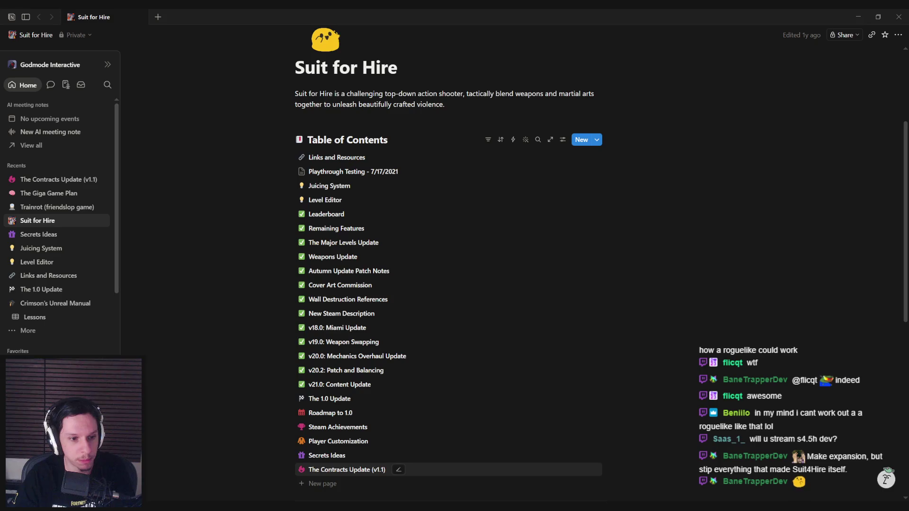
{"action": "left_click", "coordinate": [52, 209]}
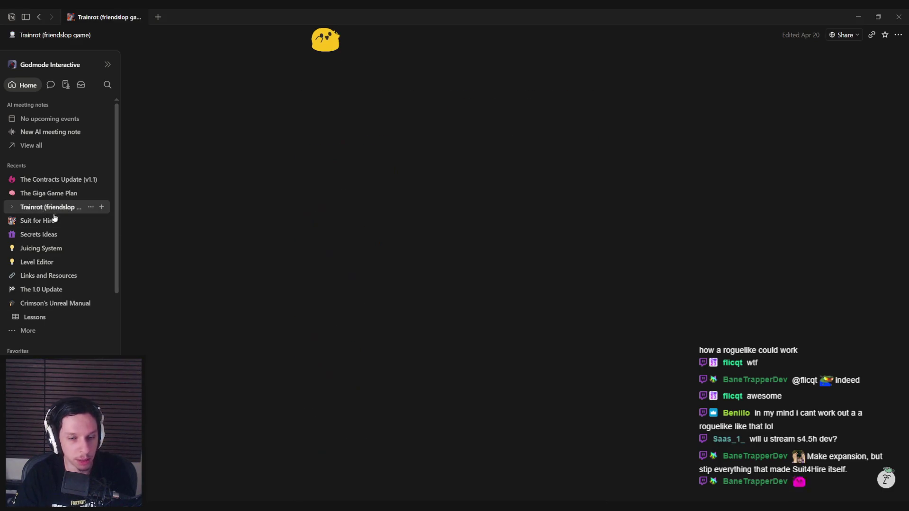
{"action": "scroll", "coordinate": [359, 279], "scroll_direction": "down", "scroll_amount": 9}
{"action": "scroll", "coordinate": [359, 279], "scroll_direction": "down", "scroll_amount": 2}
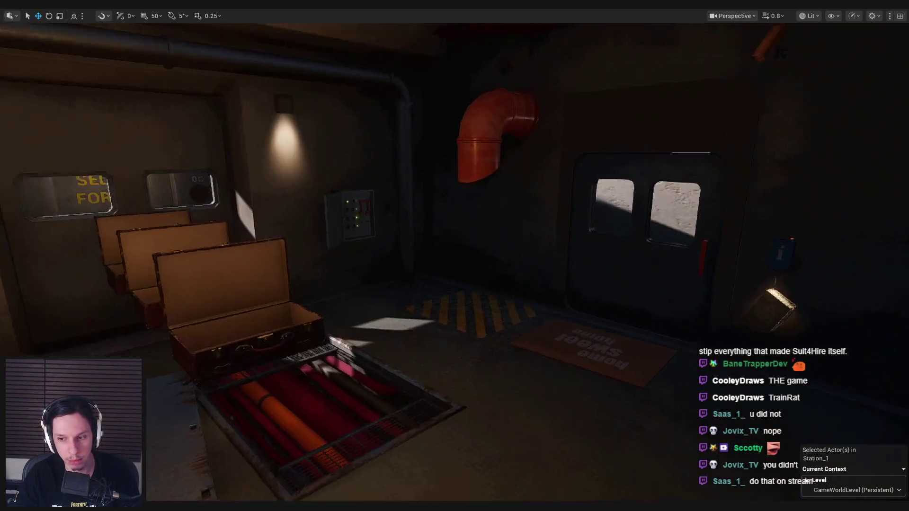
Step: Play Station_1 in the editor, walk past the lockers and up the stairs, and press START/STOP
{"action": "key", "text": "alt+p"}
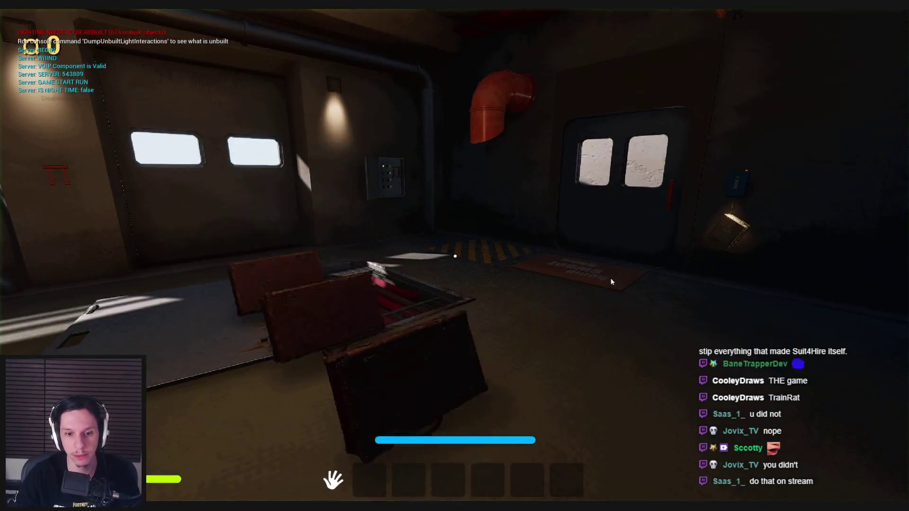
{"action": "key", "text": "w"}
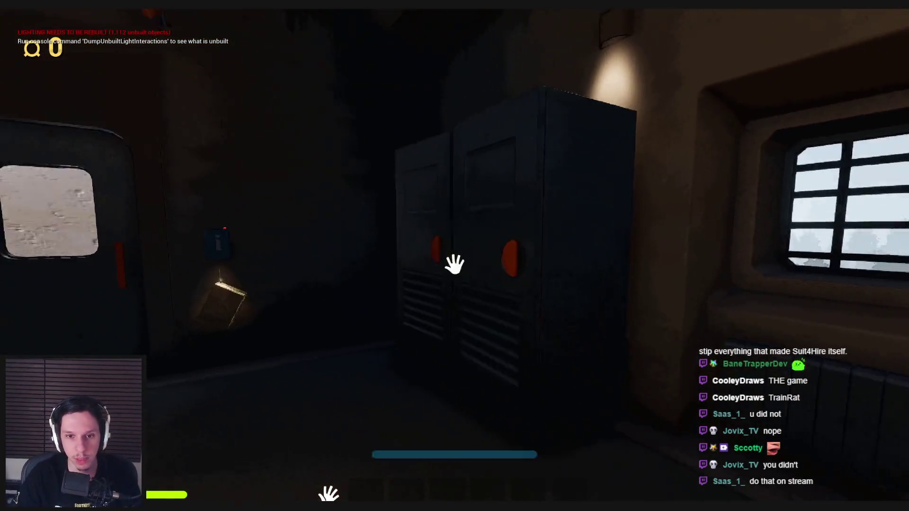
{"action": "key", "text": "w"}
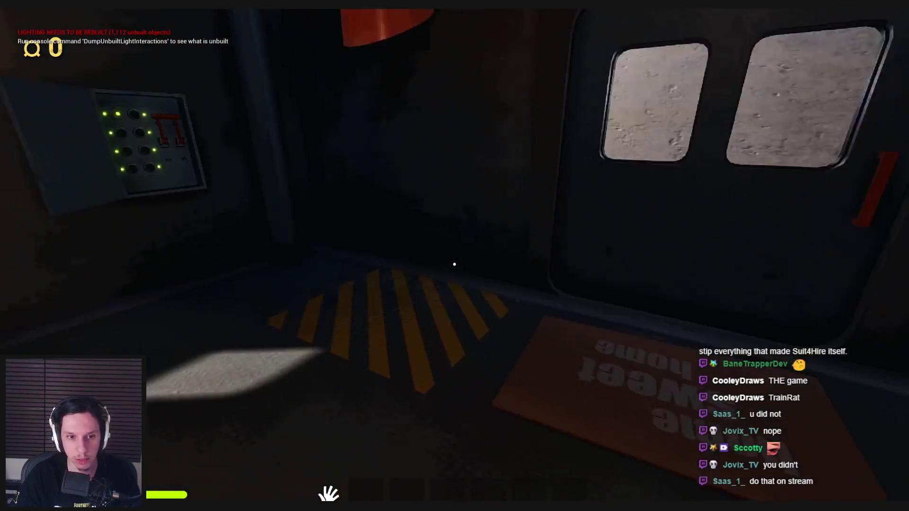
{"action": "key", "text": "w"}
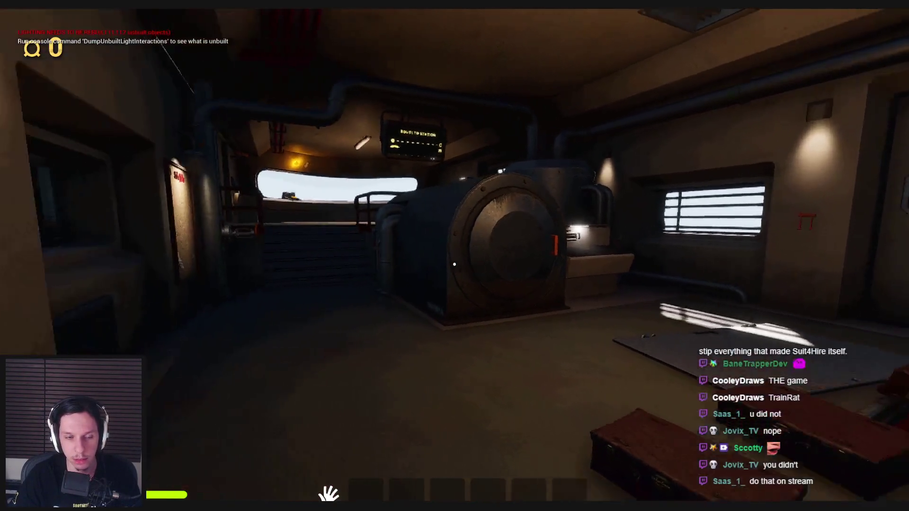
{"action": "key", "text": "w"}
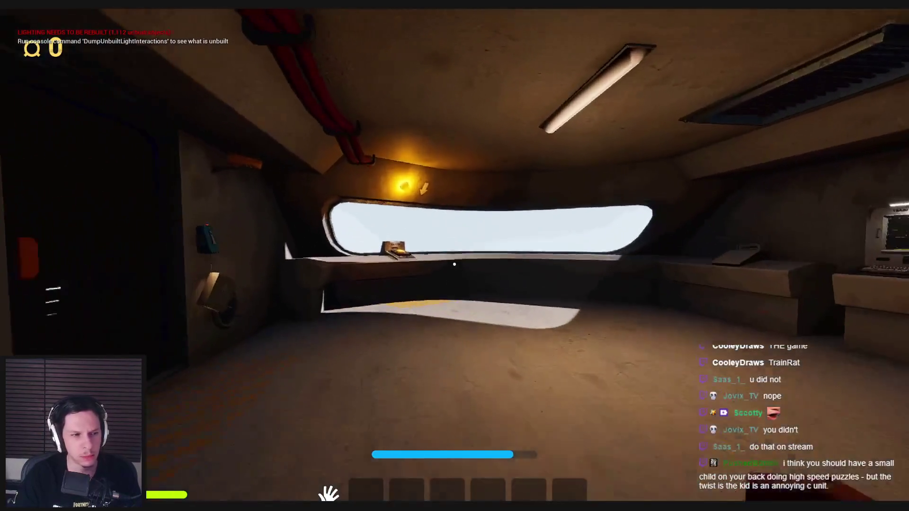
{"action": "key", "text": "e"}
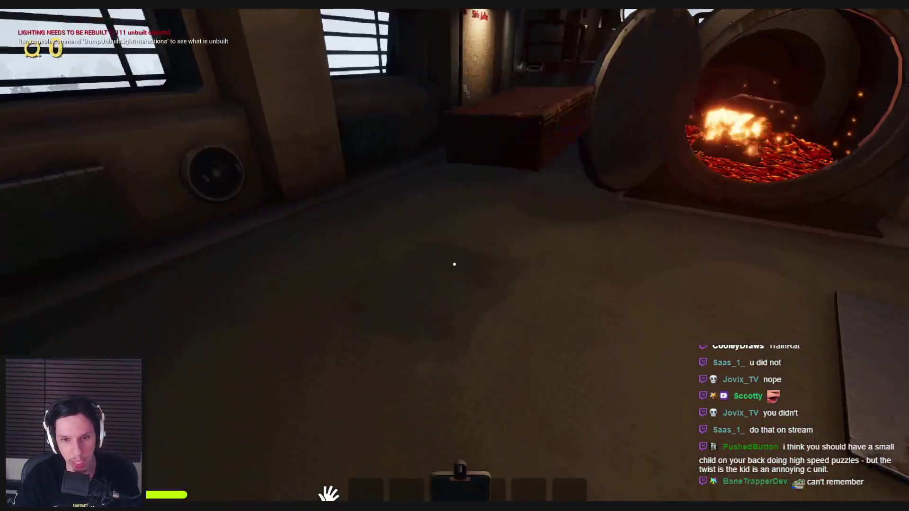
Step: Pick up the red briefcase and throw it into the train's furnace
{"action": "left_click", "coordinate": [454, 265]}
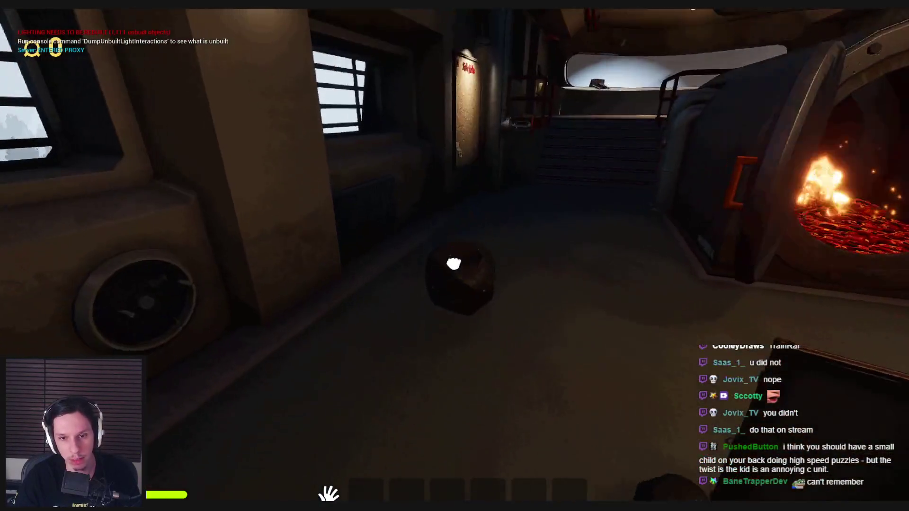
{"action": "left_click", "coordinate": [453, 263]}
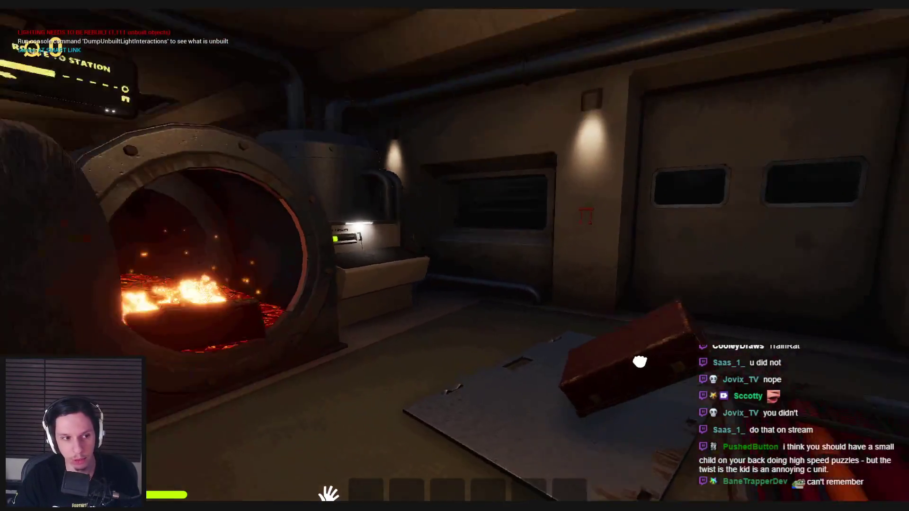
{"action": "left_click", "coordinate": [640, 362]}
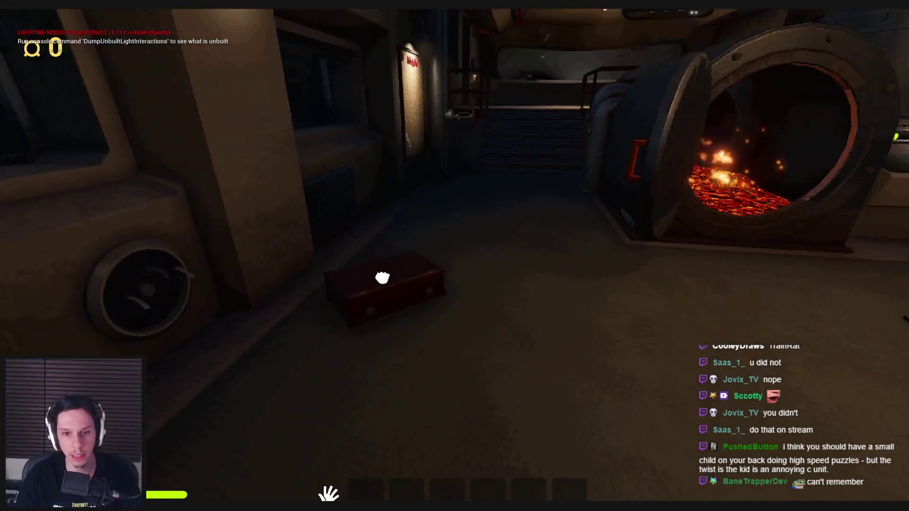
{"action": "left_click", "coordinate": [455, 264]}
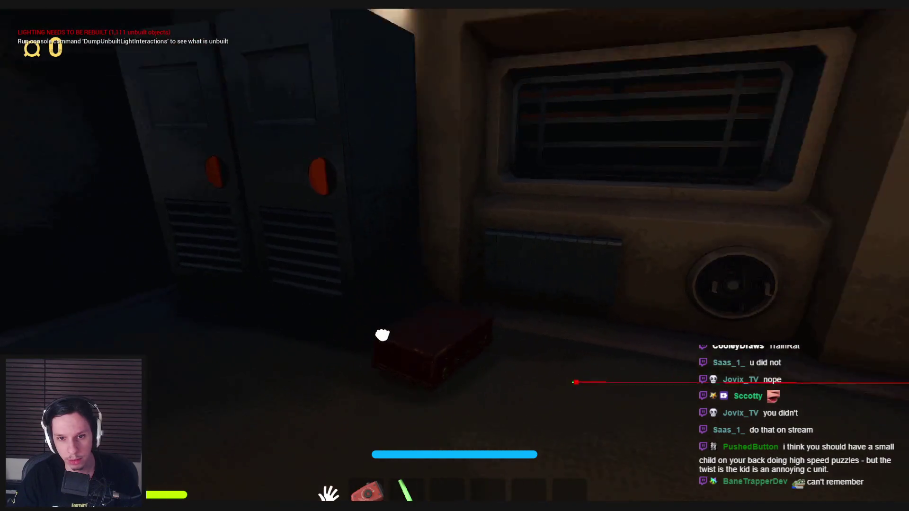
{"action": "left_click", "coordinate": [383, 335]}
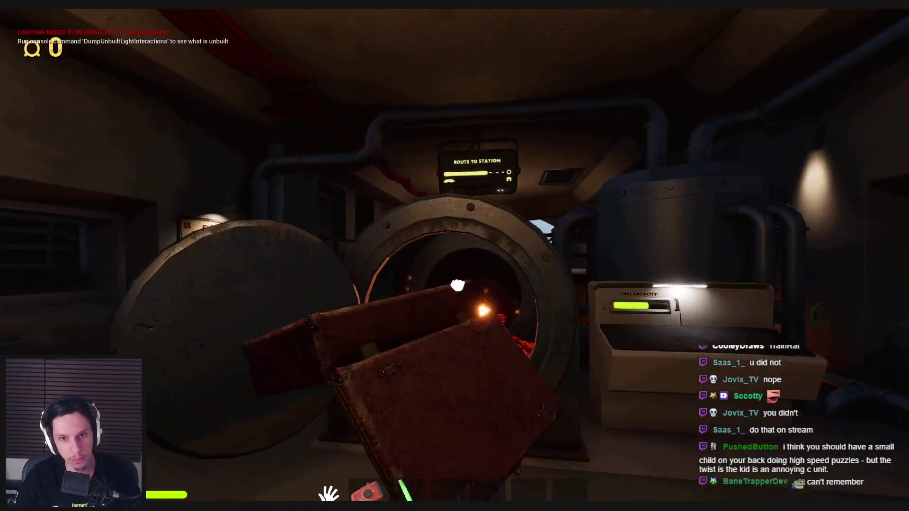
{"action": "left_click", "coordinate": [458, 285]}
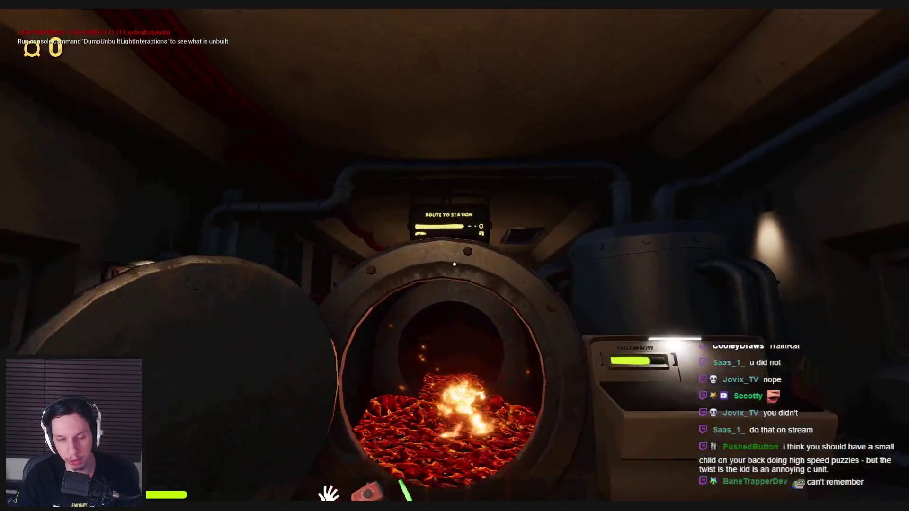
Step: Use the Train Monitoring terminal, shift its car list toward CAR 3, and exit
{"action": "key", "text": "shift+w"}
{"action": "key", "text": "shift+w"}
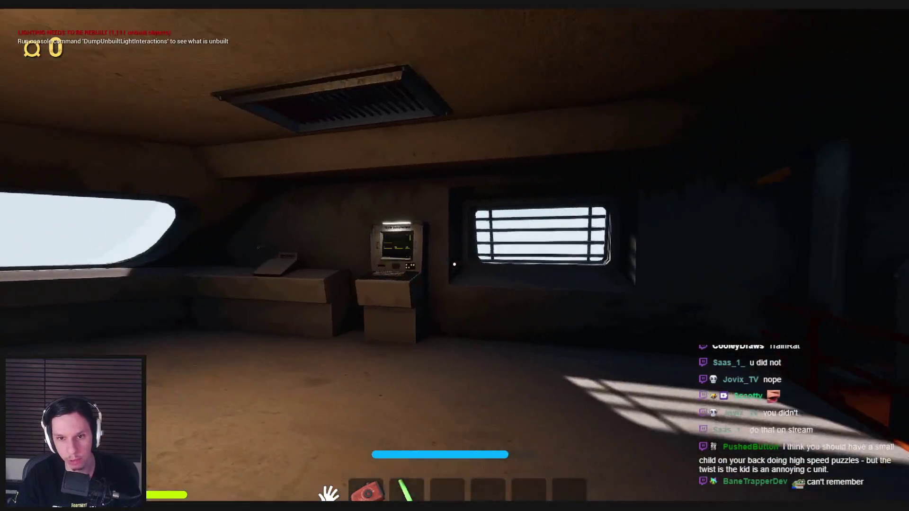
{"action": "key", "text": "e"}
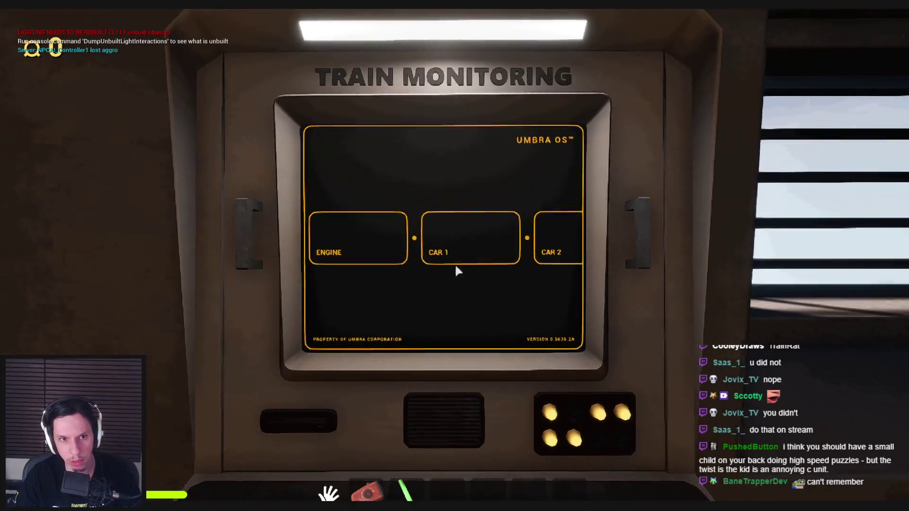
{"action": "left_click_drag", "start_coordinate": [459, 270], "coordinate": [289, 282]}
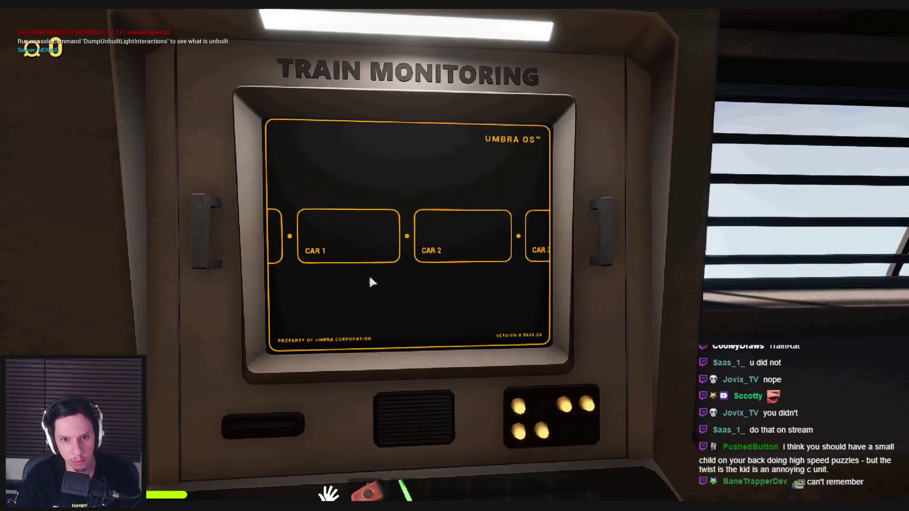
{"action": "key", "text": "Escape"}
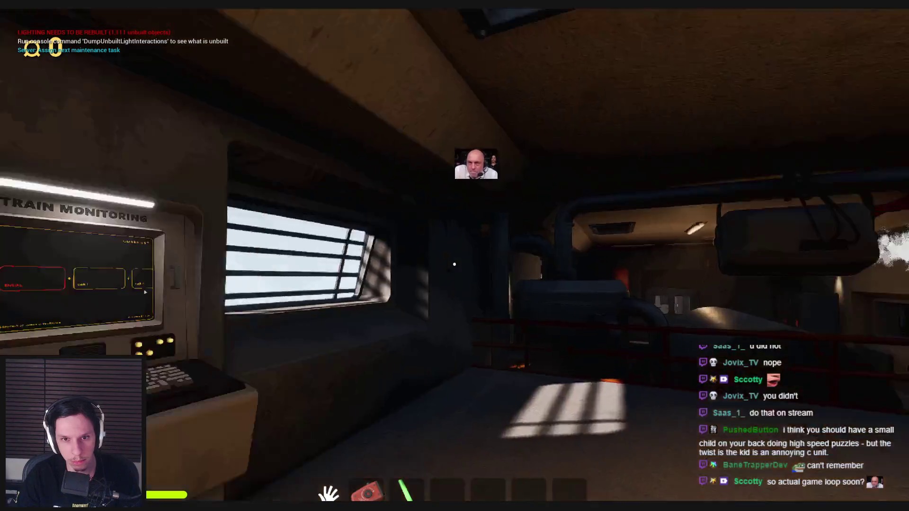
Step: Check the Train Monitoring terminal, then finish the valve task at the large valve wheel
{"action": "key", "text": "e"}
{"action": "key", "text": "Escape"}
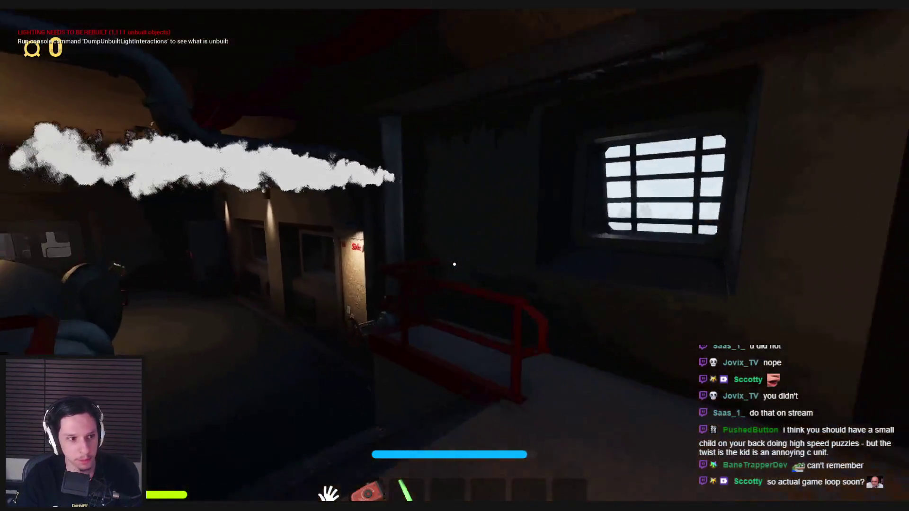
{"action": "key", "text": "e"}
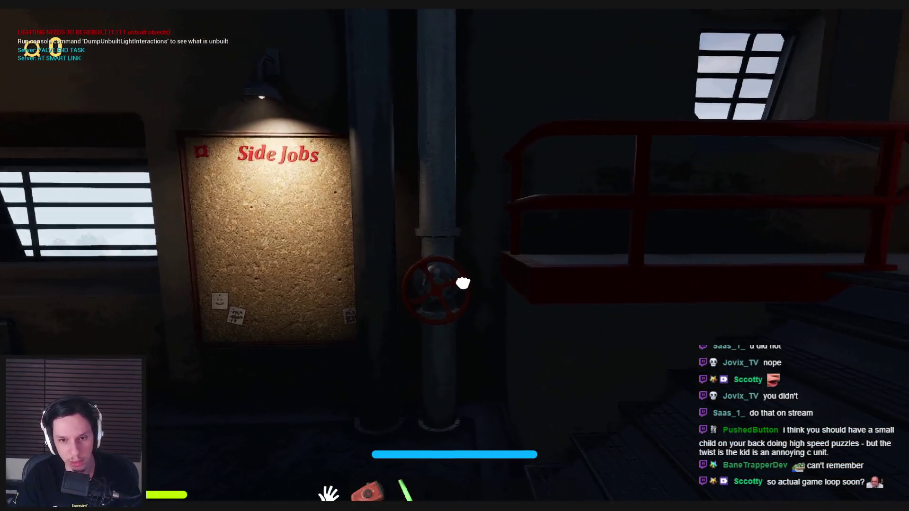
{"action": "key", "text": "w"}
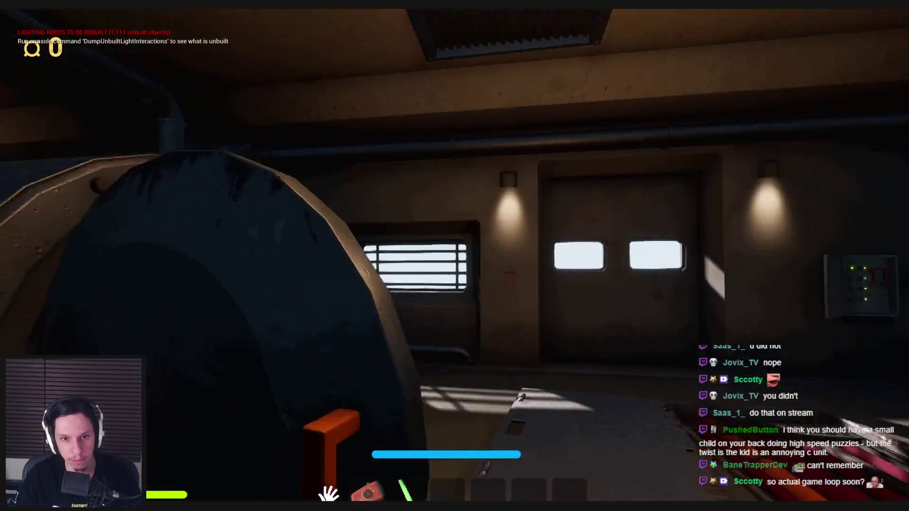
Step: Walk around the ROUTE TO STATION display, viewing it up close and from the side
{"action": "key", "text": "s"}
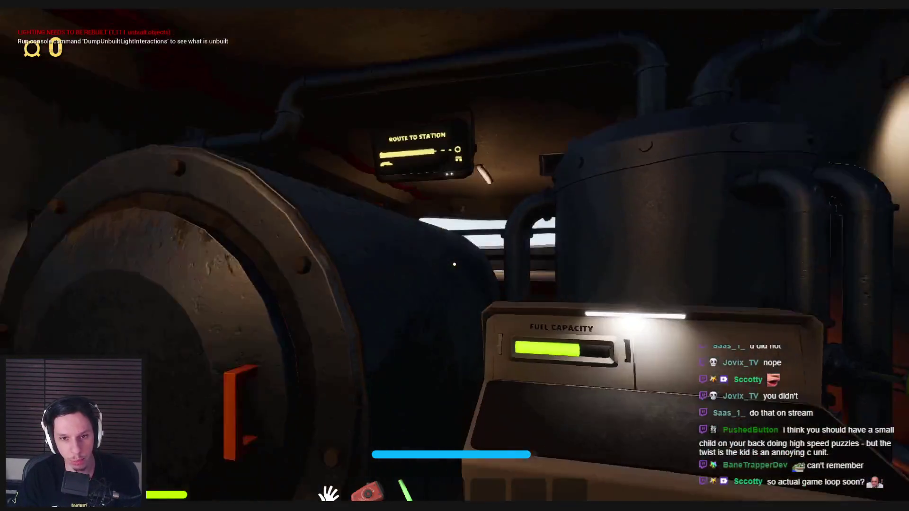
{"action": "key", "text": "w"}
{"action": "key", "text": "w"}
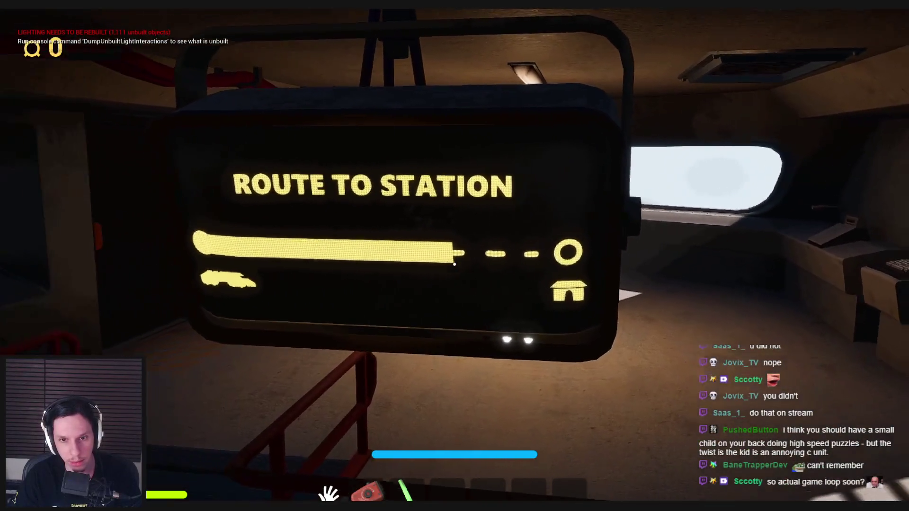
{"action": "key", "text": "s"}
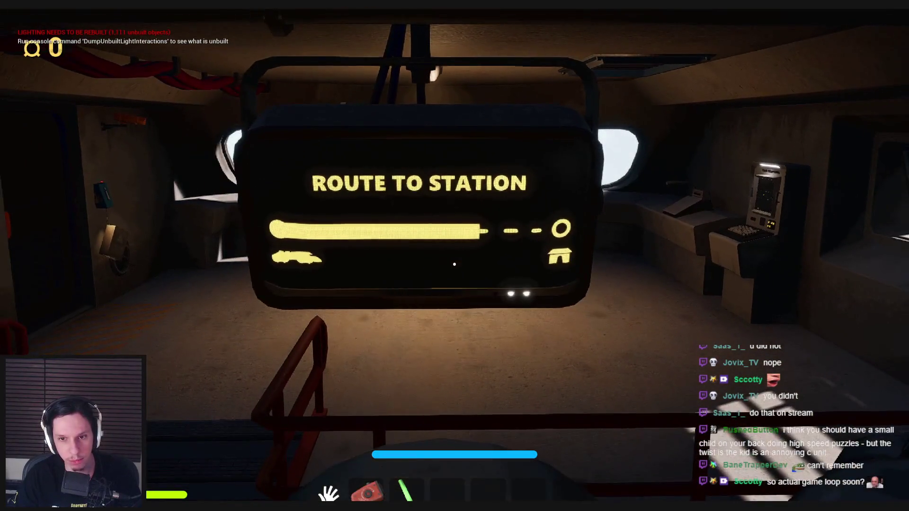
{"action": "key", "text": "w"}
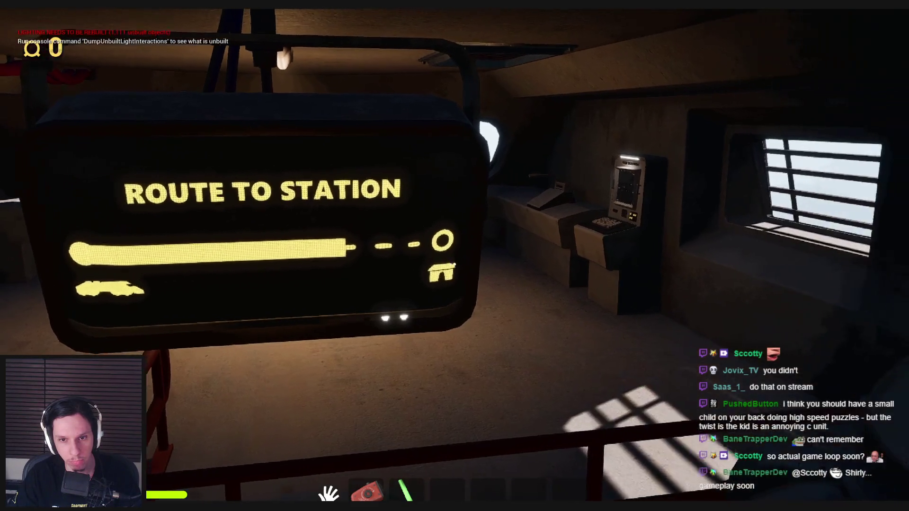
{"action": "key", "text": "w"}
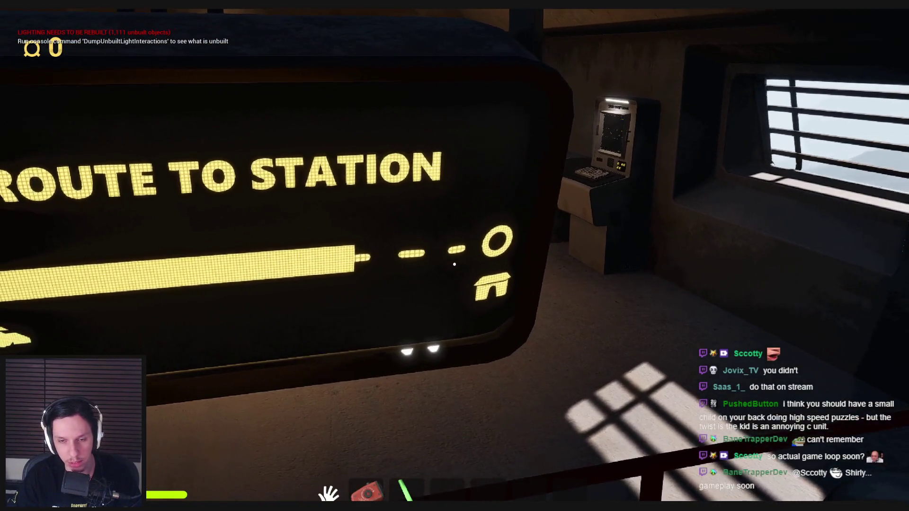
{"action": "key", "text": "s"}
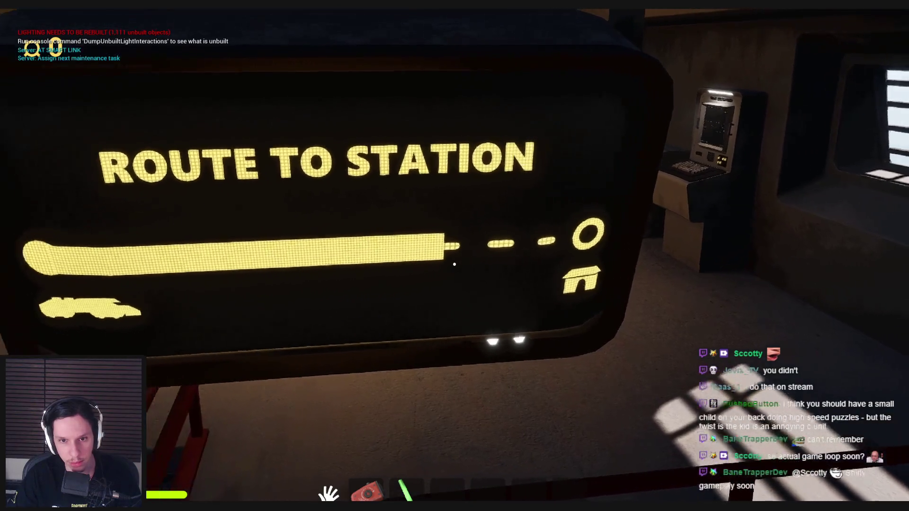
{"action": "key", "text": "s"}
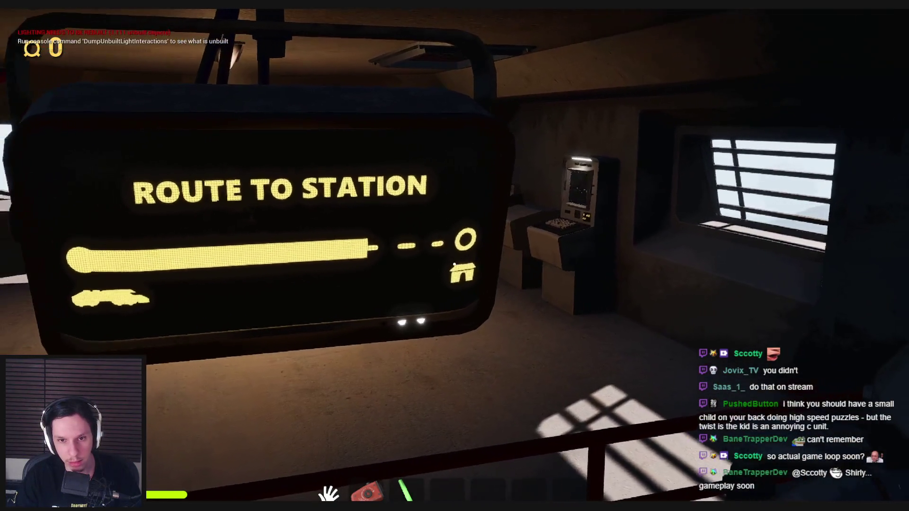
{"action": "key", "text": "w"}
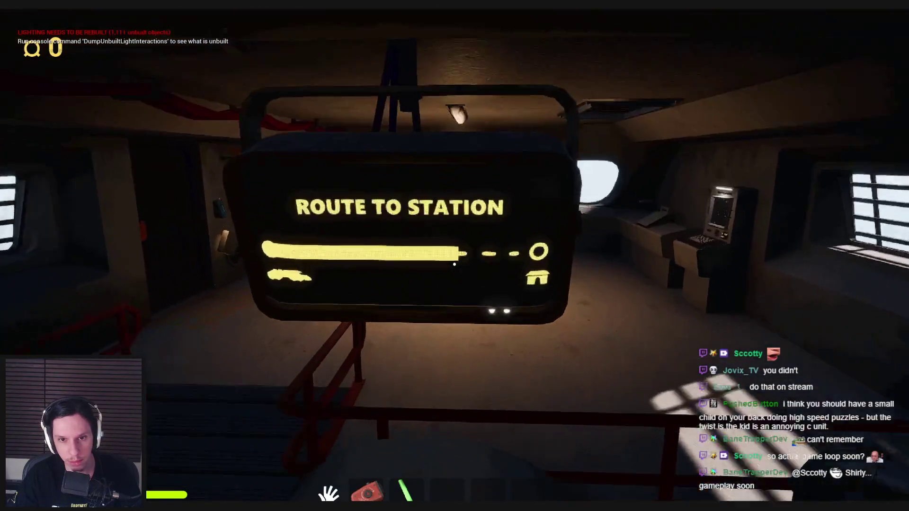
{"action": "key", "text": "s"}
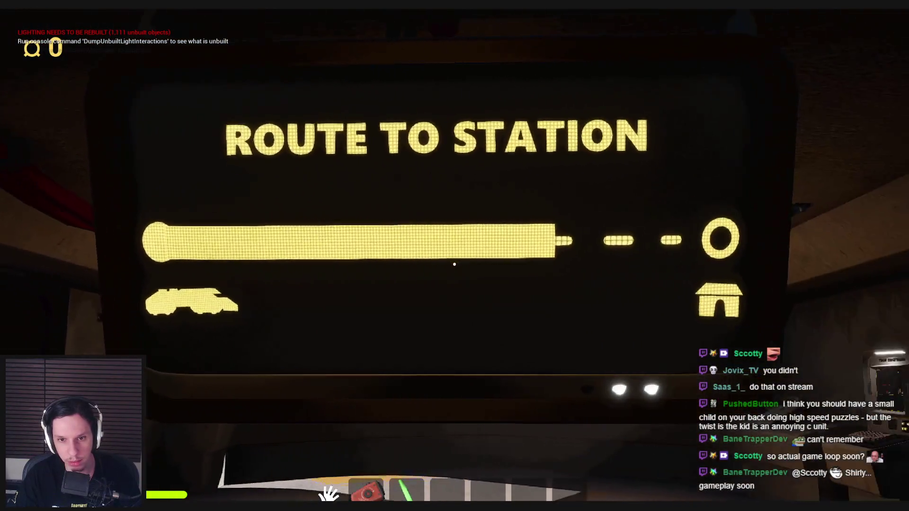
Step: Inspect the ROUTE TO STATION sign from below, including its circle and house icons
{"action": "key", "text": "w"}
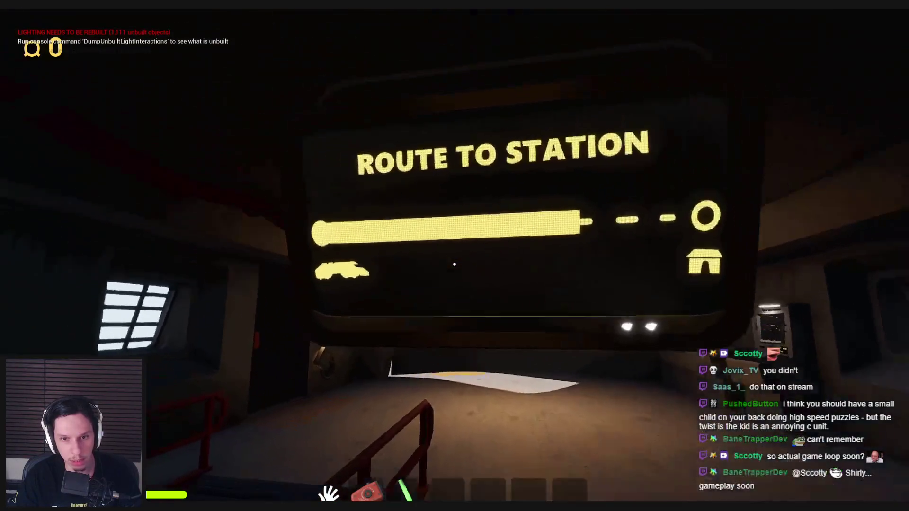
{"action": "key", "text": "s"}
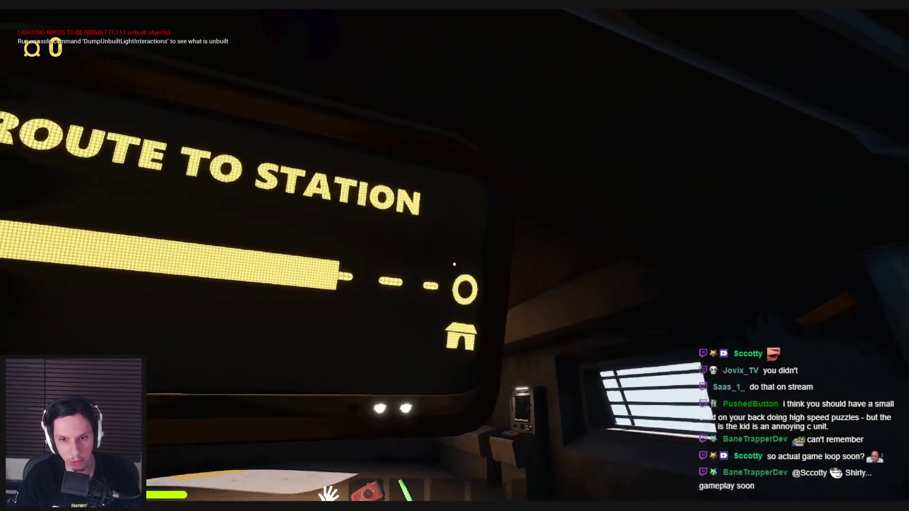
{"action": "key", "text": "s"}
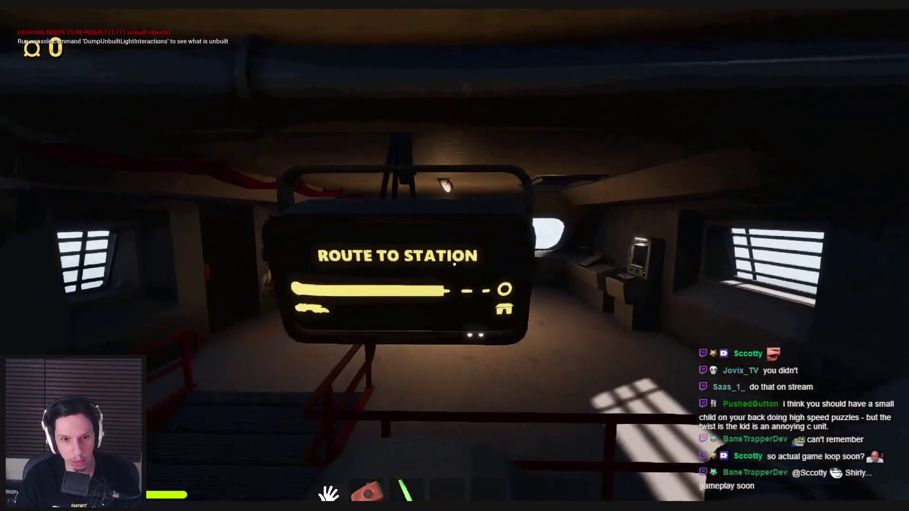
{"action": "key", "text": "w"}
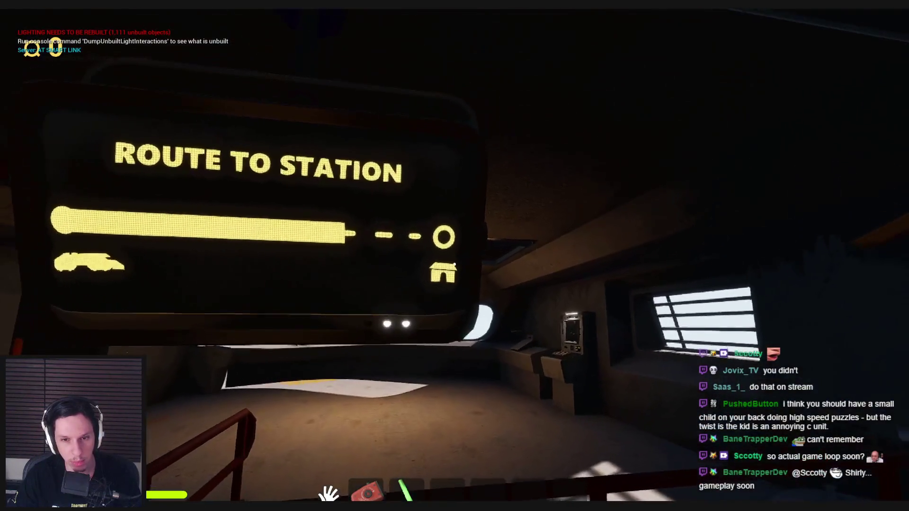
{"action": "key", "text": "w"}
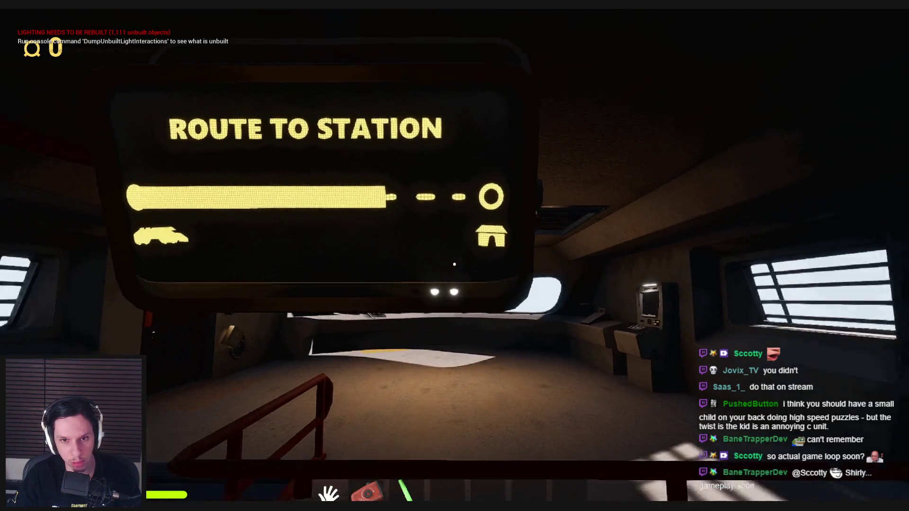
{"action": "key", "text": "a"}
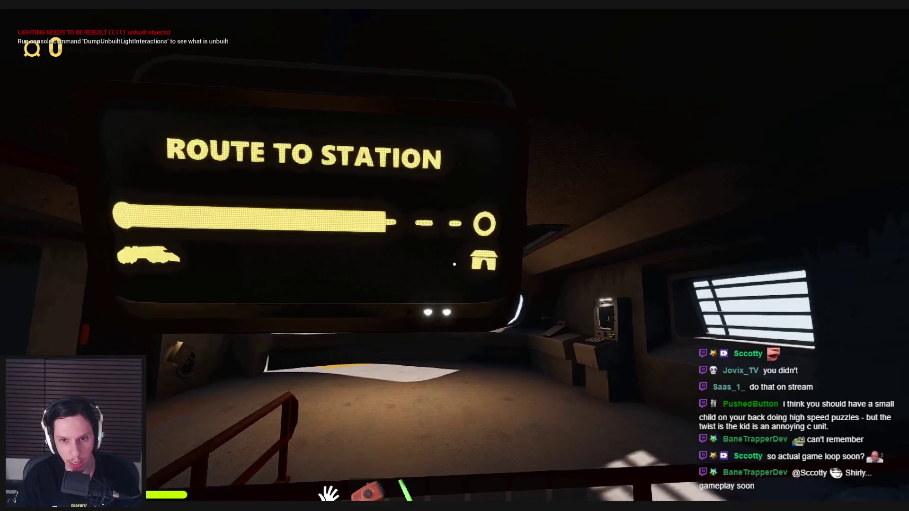
{"action": "key", "text": "s"}
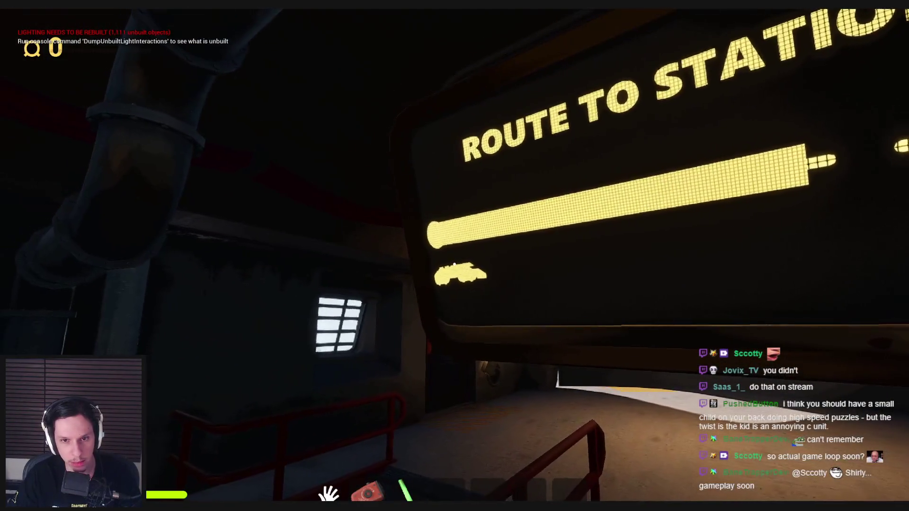
{"action": "key", "text": "w"}
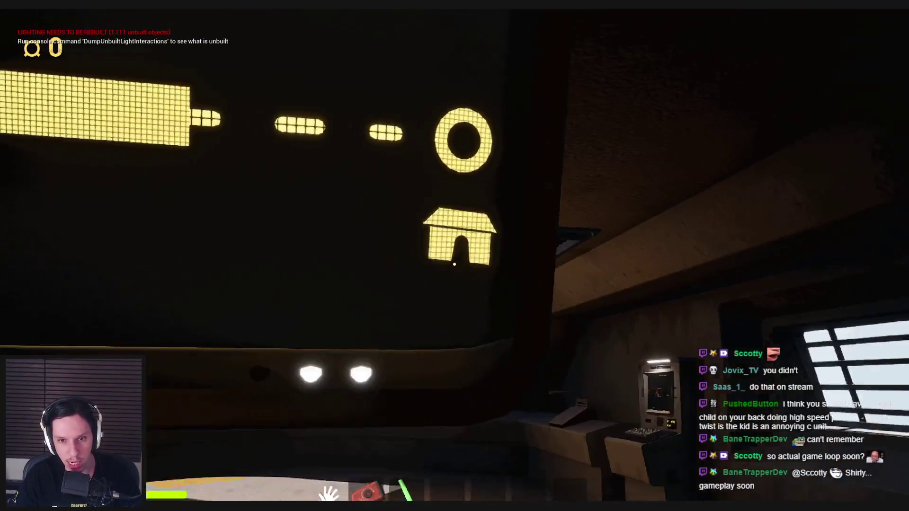
{"action": "key", "text": "s"}
{"action": "key", "text": "w"}
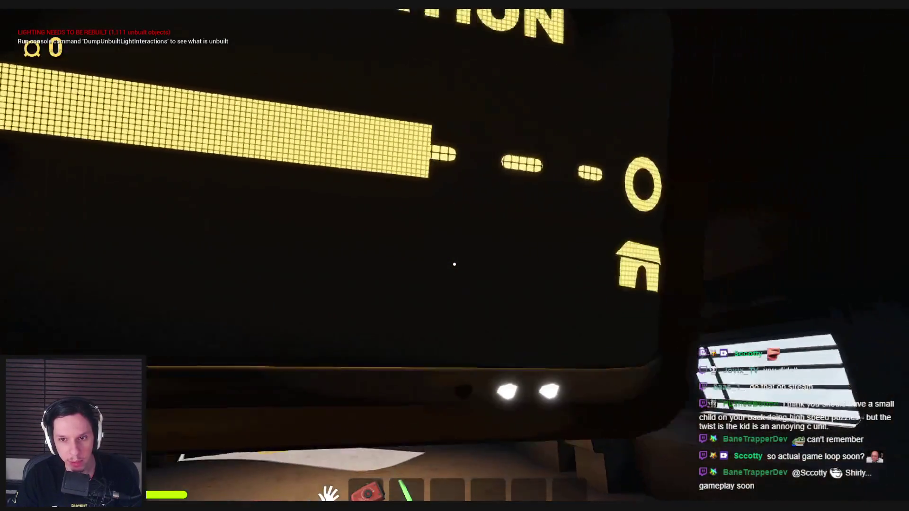
{"action": "key", "text": "s"}
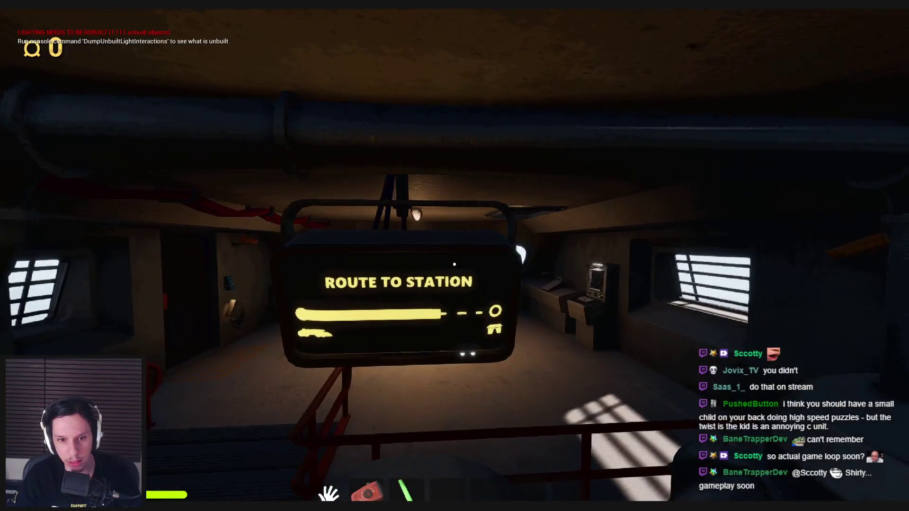
Step: Go through the door into the dark green room and briefly hold the glowstick
{"action": "key", "text": "w"}
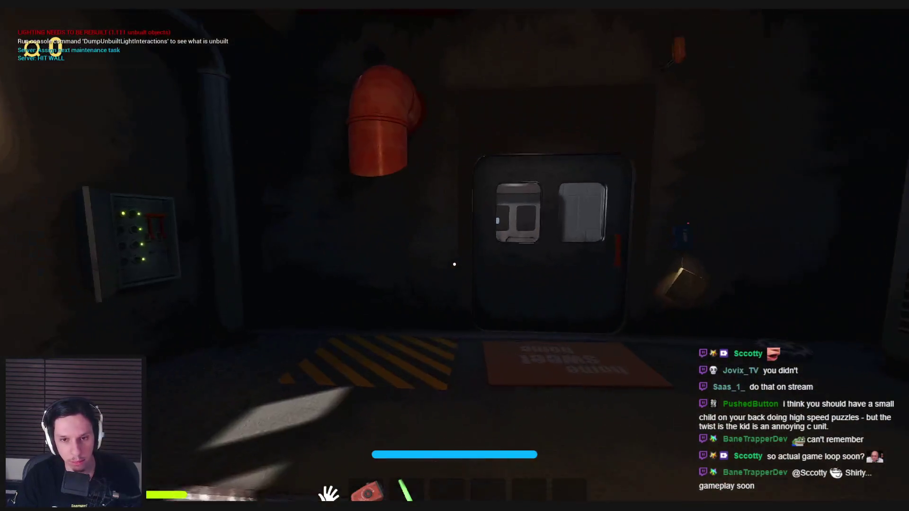
{"action": "left_click", "coordinate": [440, 265]}
{"action": "key", "text": "w"}
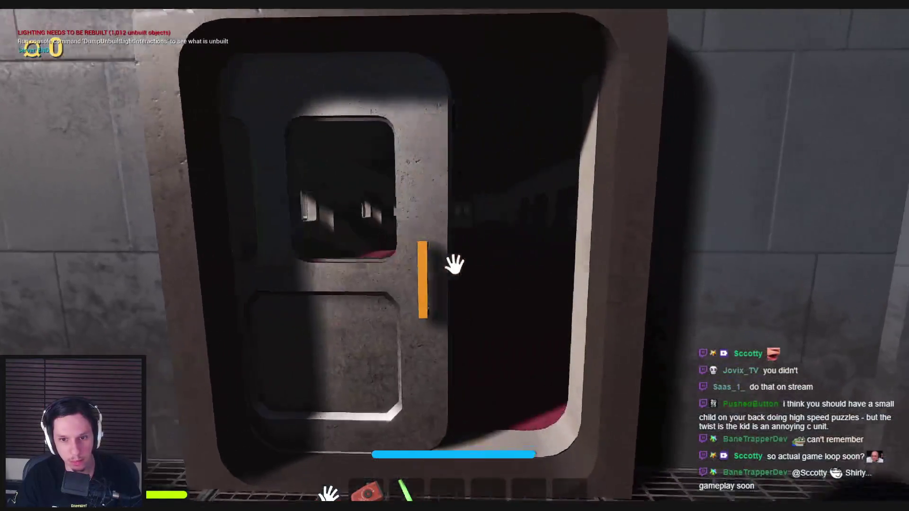
{"action": "left_click", "coordinate": [454, 264]}
{"action": "key", "text": "w"}
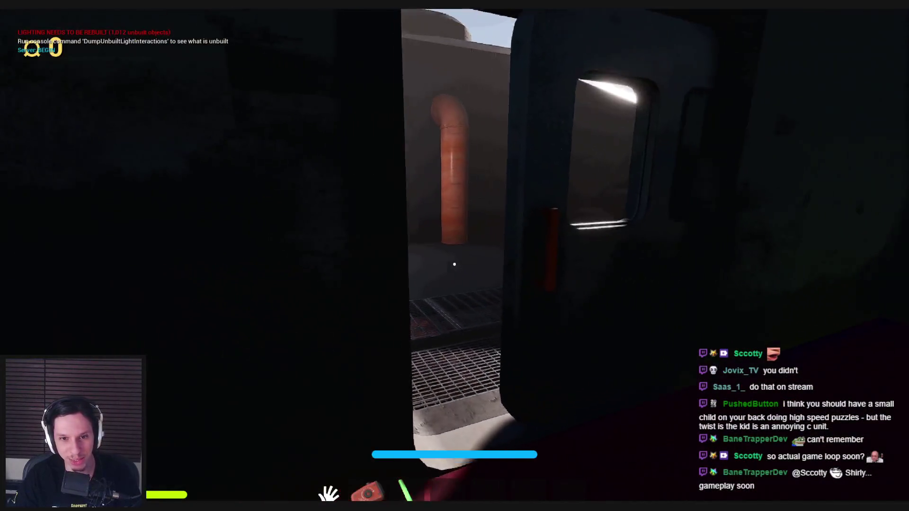
{"action": "key", "text": "3"}
{"action": "key", "text": "1"}
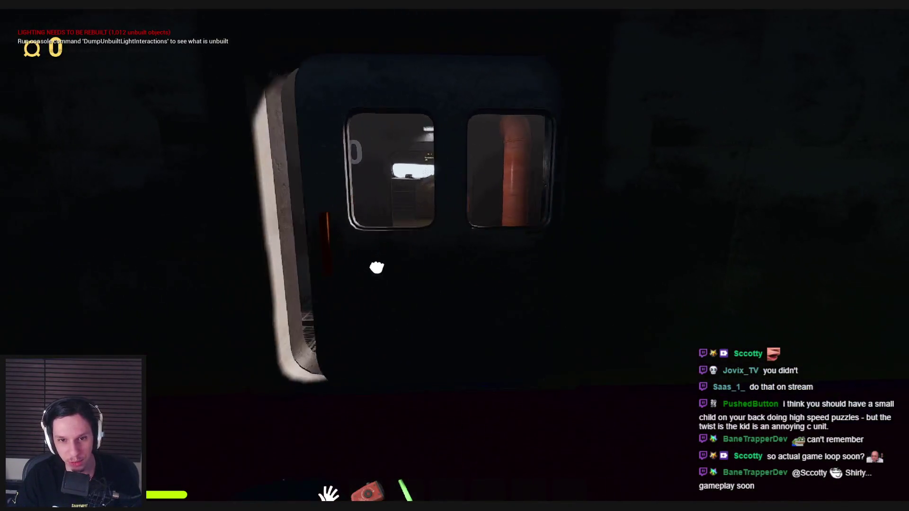
Step: Carry the dark ball to the doorway, drop it, and pick up the gear
{"action": "left_click", "coordinate": [454, 265]}
{"action": "key", "text": "w"}
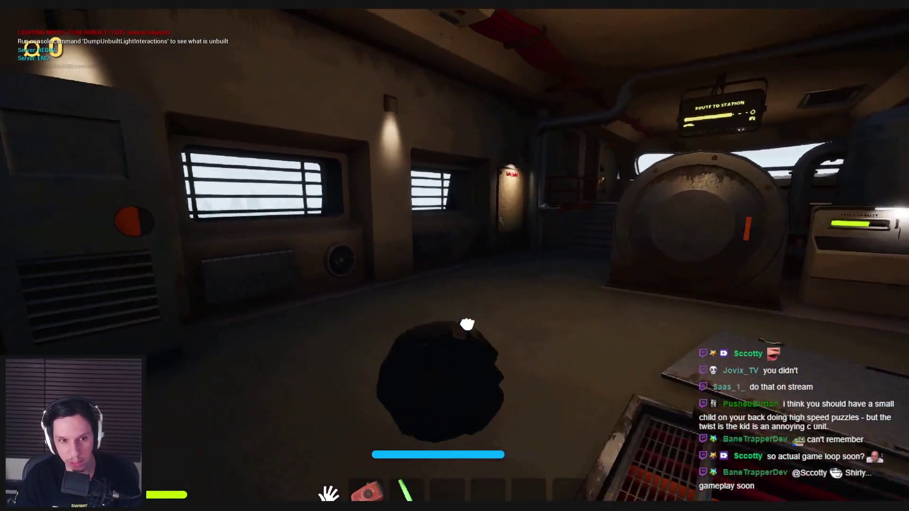
{"action": "left_click", "coordinate": [454, 264]}
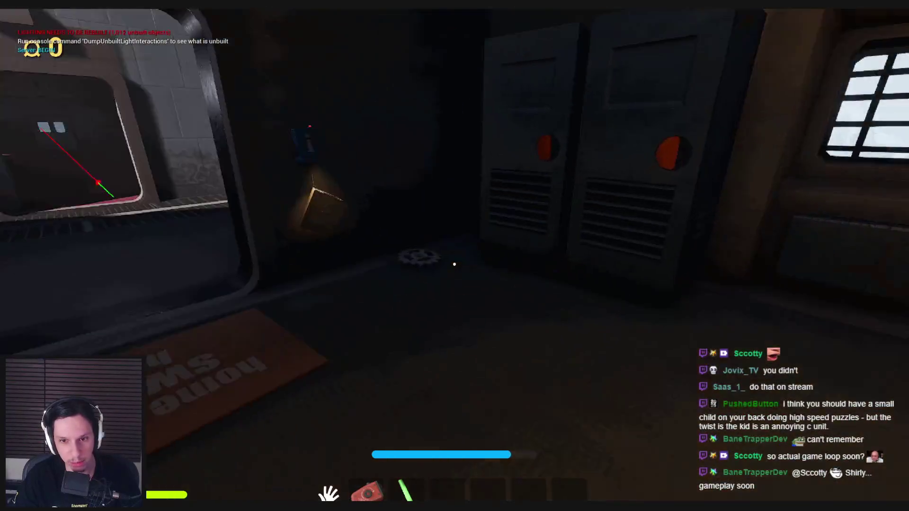
{"action": "left_click", "coordinate": [454, 272]}
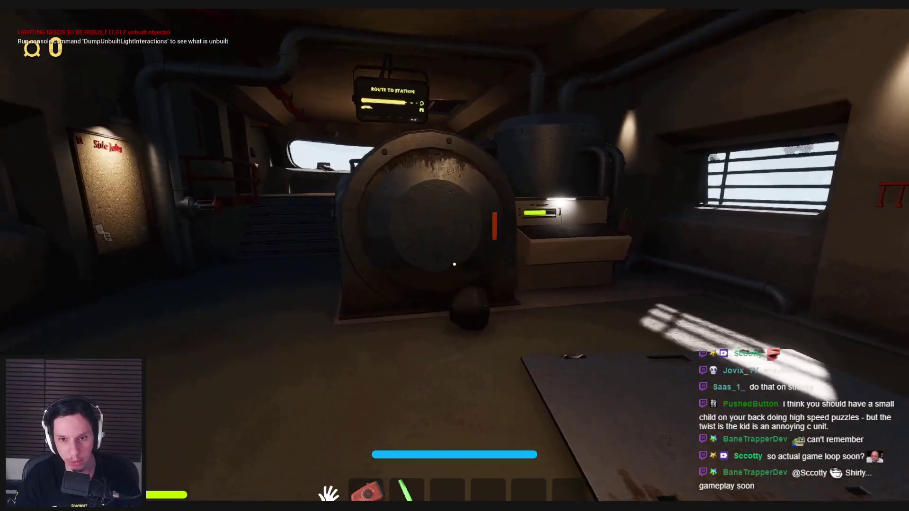
Step: Shut the furnace door over the burning coal and head toward the Side Jobs board
{"action": "left_click", "coordinate": [479, 256]}
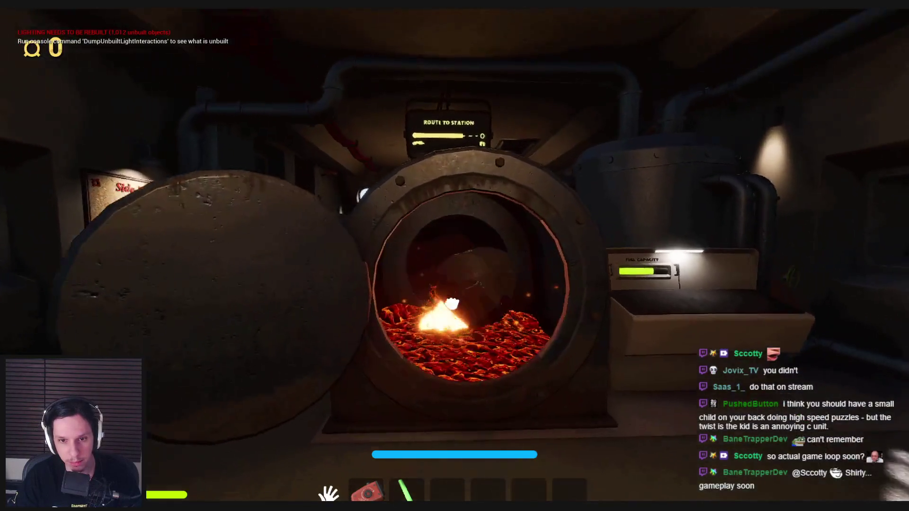
{"action": "left_click", "coordinate": [455, 260]}
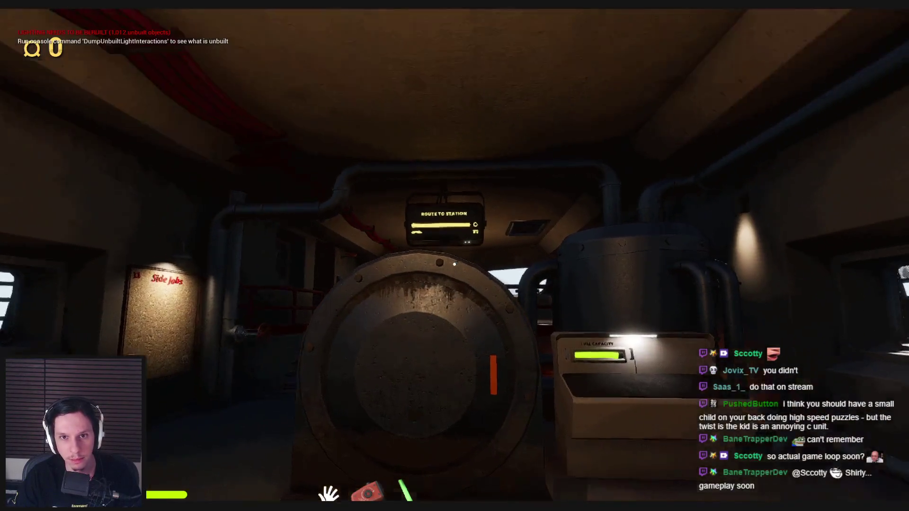
{"action": "key", "text": "shift+w"}
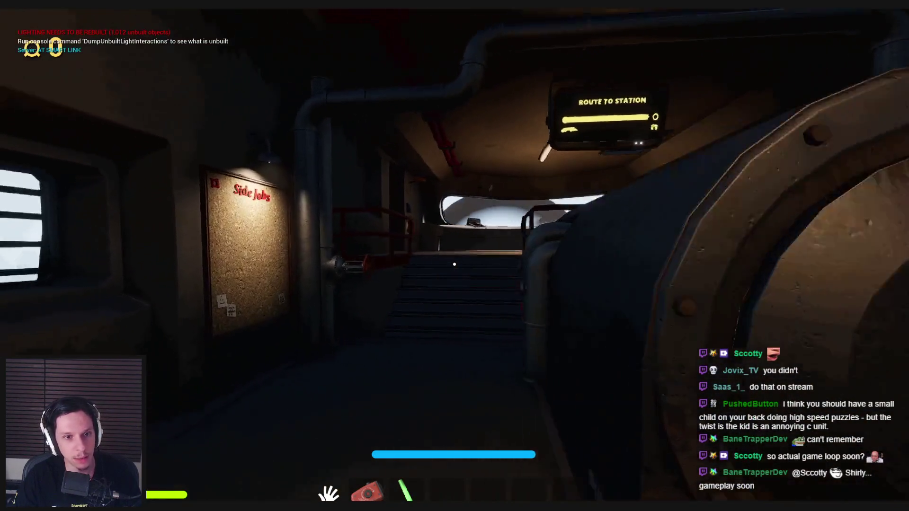
Step: Check the Train Monitoring screen, then walk down the corridor through the dark area and open the office door
{"action": "key", "text": "shift+w"}
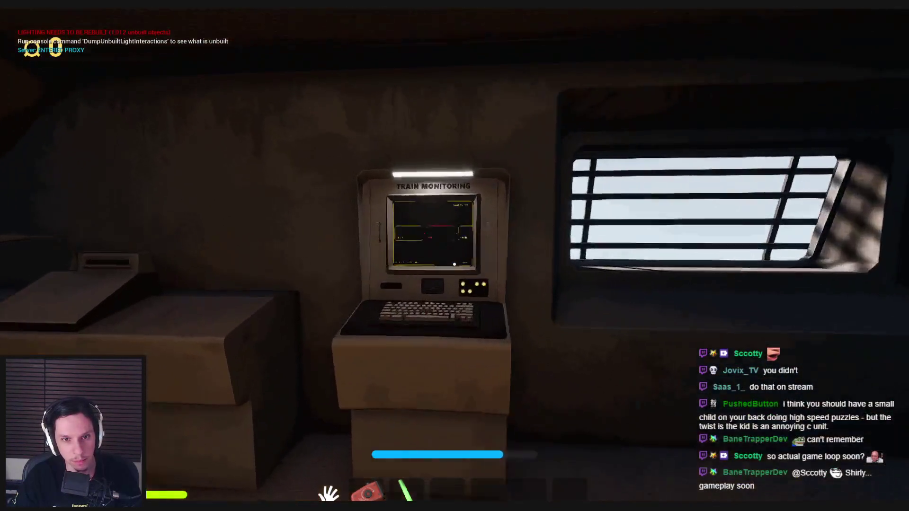
{"action": "key", "text": "Escape"}
{"action": "key", "text": "shift+w"}
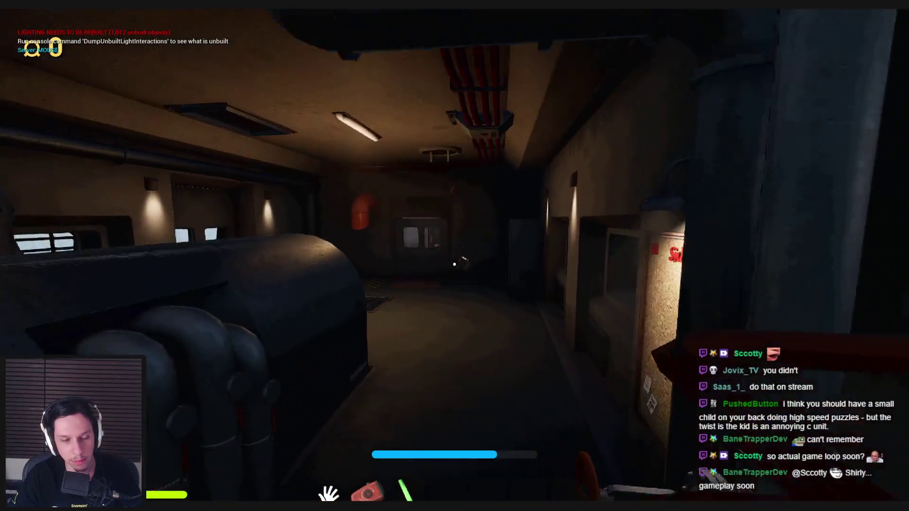
{"action": "key", "text": "shift+w"}
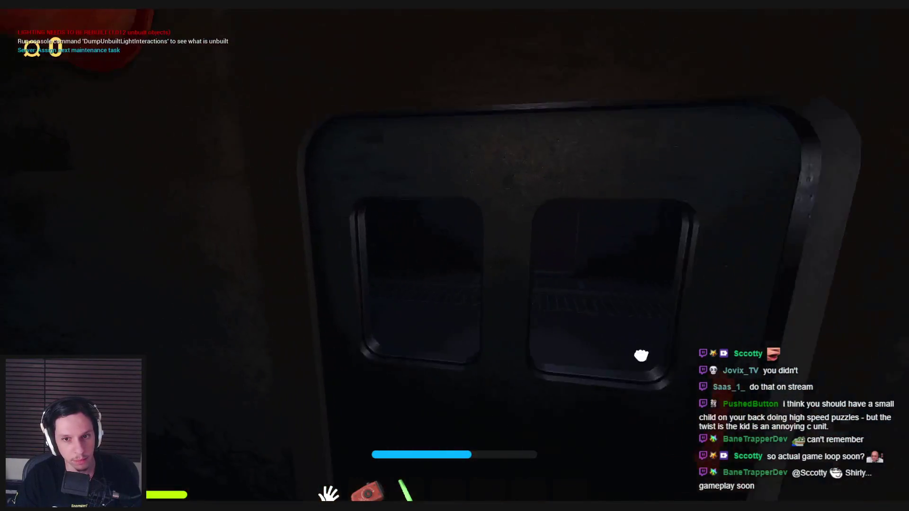
{"action": "key", "text": "e"}
{"action": "key", "text": "shift+w"}
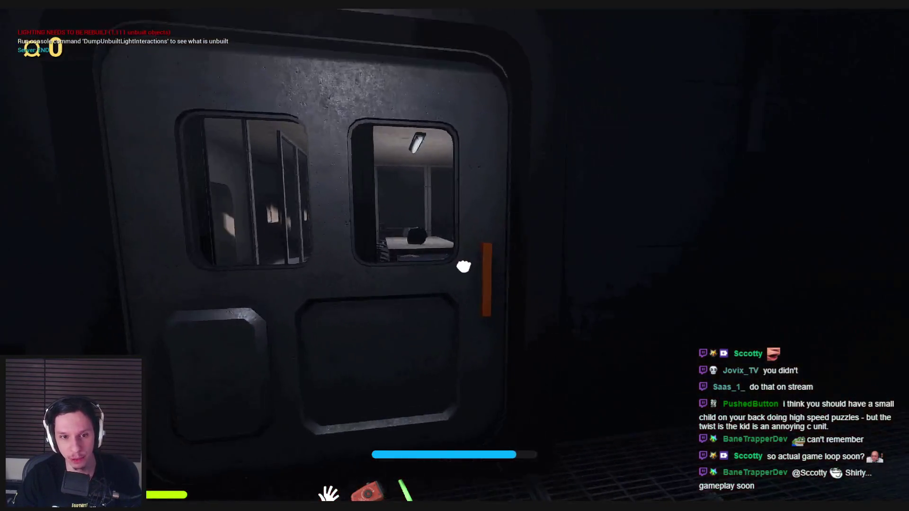
{"action": "left_click", "coordinate": [454, 264]}
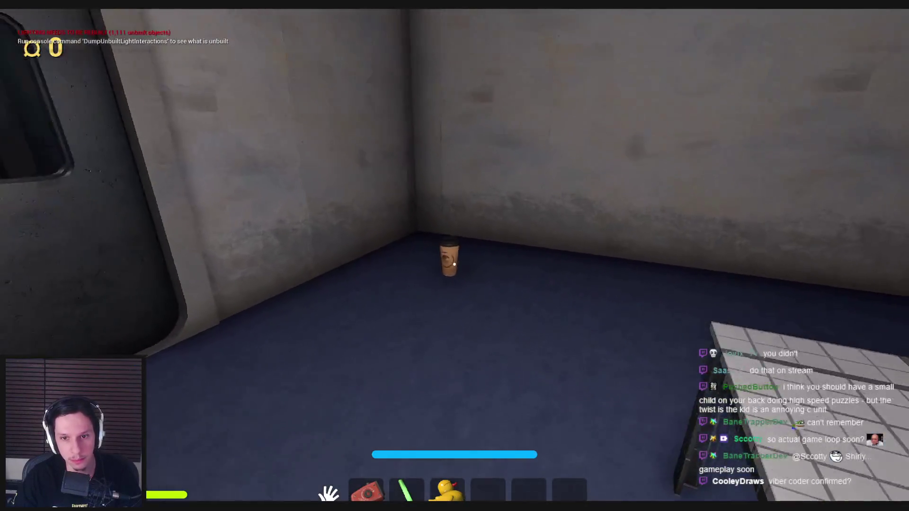
Step: Pick up the coffee cup from the floor and pull the office door open
{"action": "key", "text": "e"}
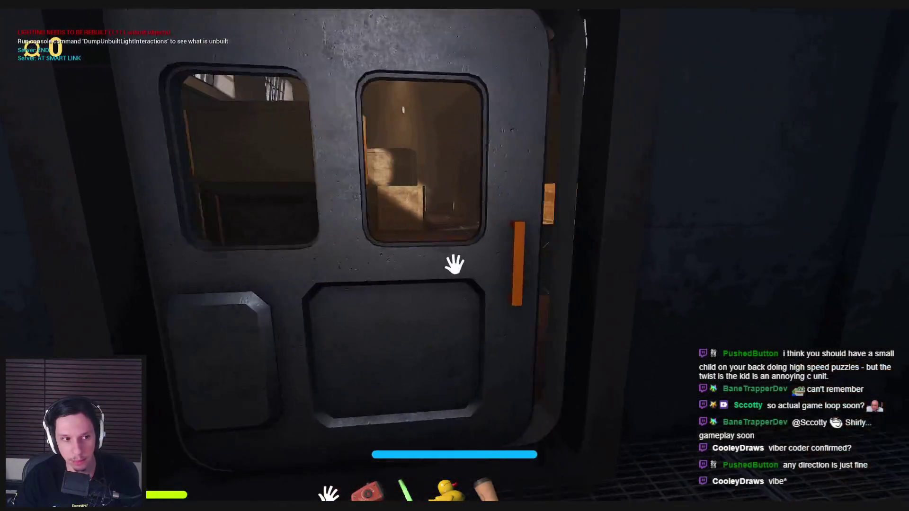
{"action": "left_click_drag", "start_coordinate": [455, 263], "coordinate": [464, 243]}
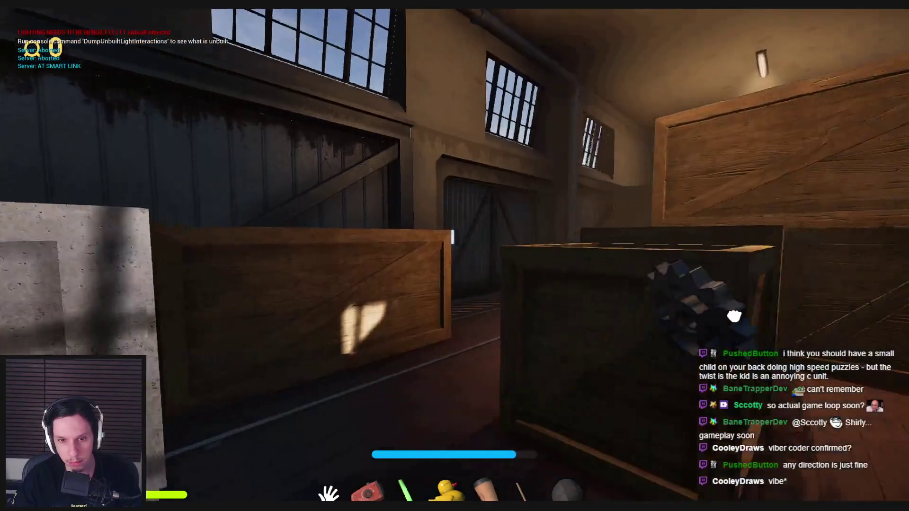
Step: Carry the gear from the crate room through the office into the glass meeting room
{"action": "key", "text": "w"}
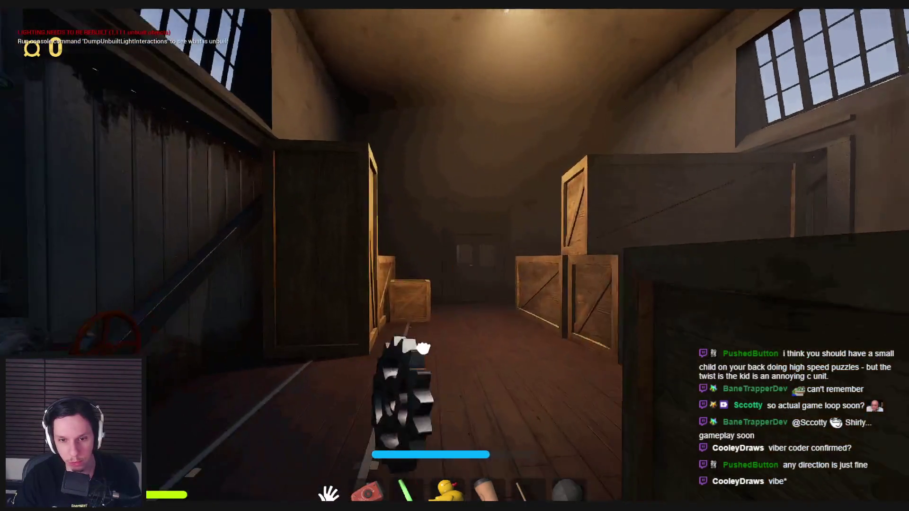
{"action": "key", "text": "w"}
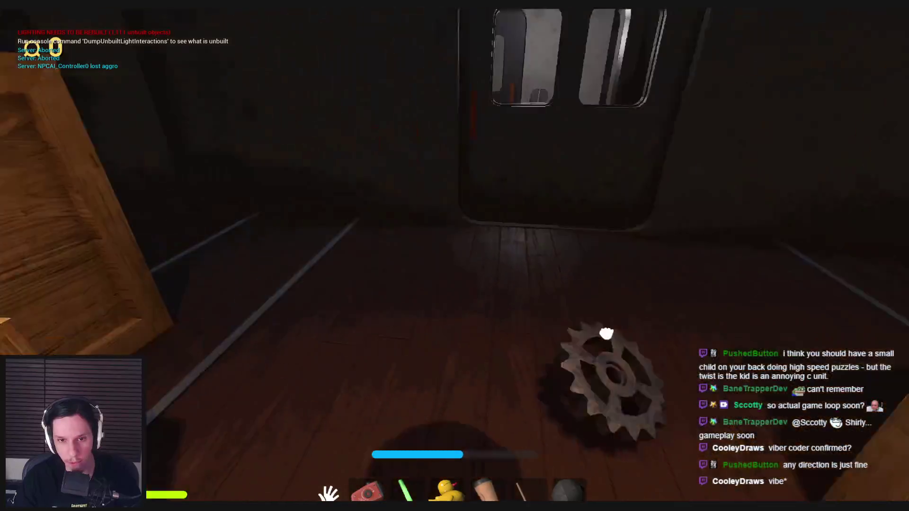
{"action": "key", "text": "w"}
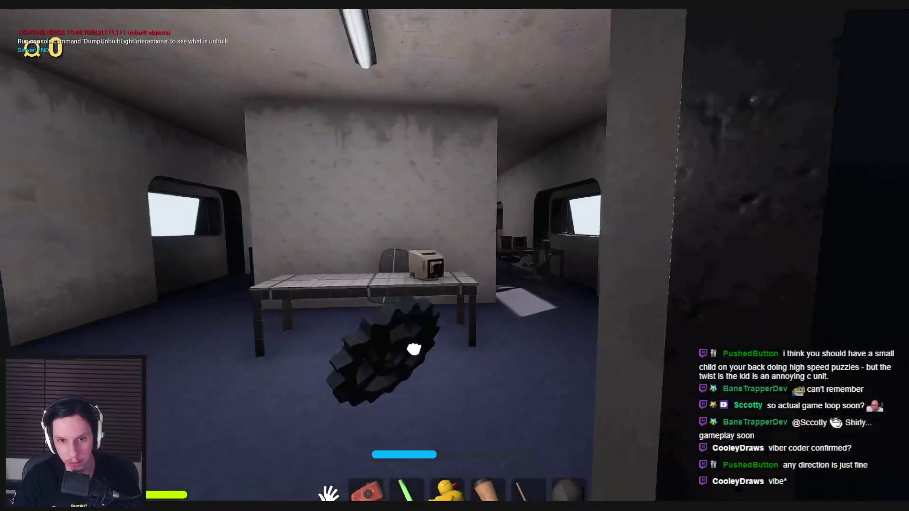
{"action": "key", "text": "w"}
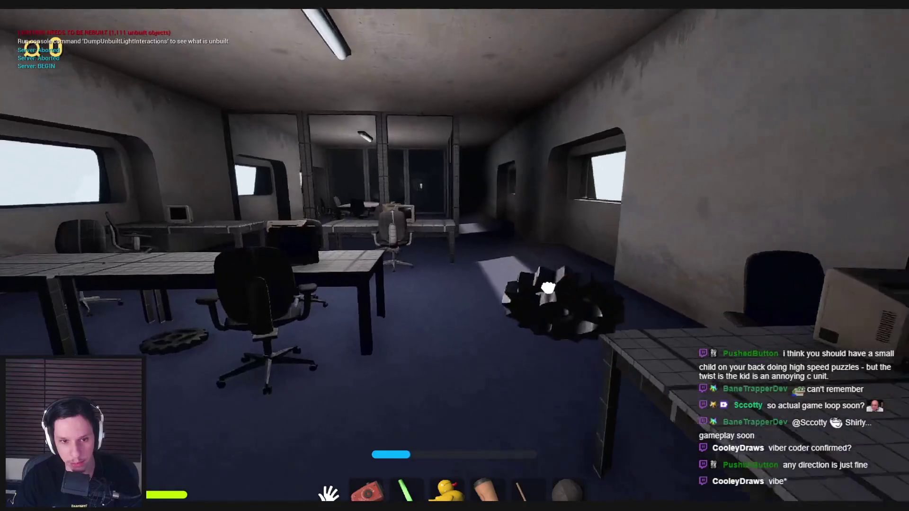
{"action": "key", "text": "w"}
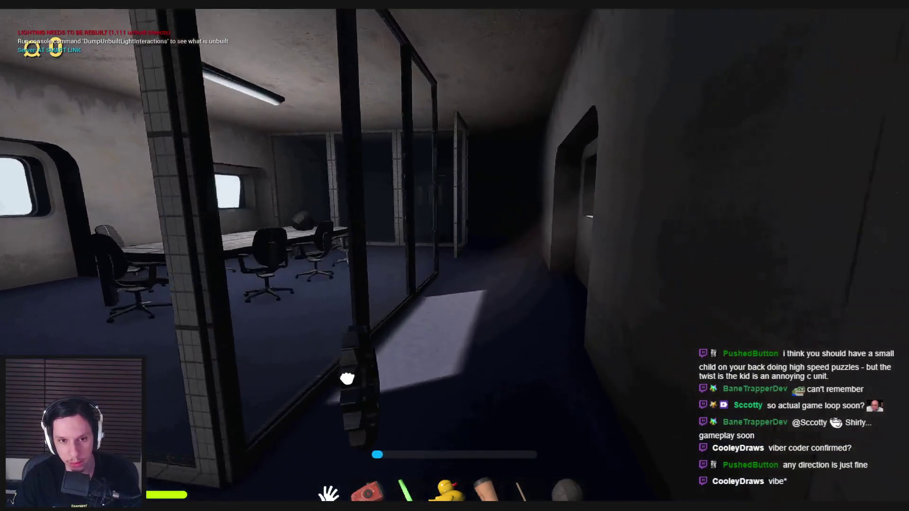
{"action": "key", "text": "w"}
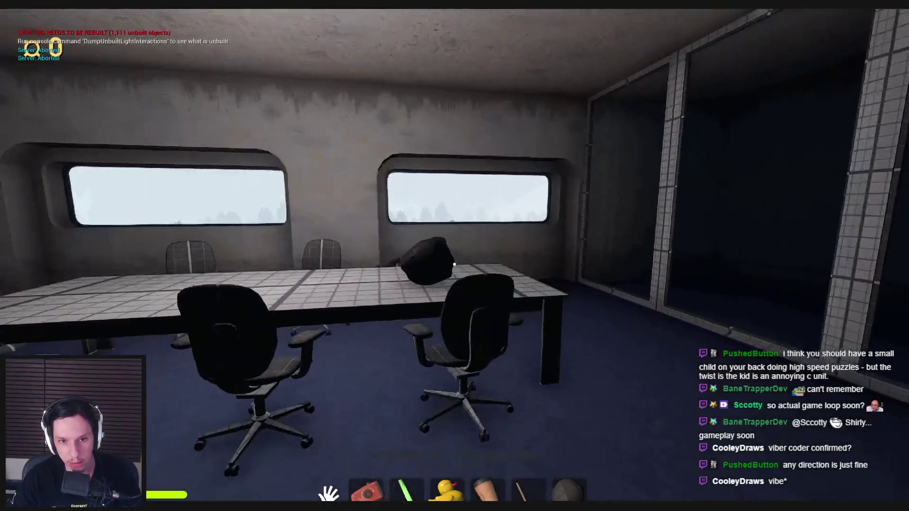
Step: Leave the meeting room and follow the red-carpeted corridor up to the dark rock
{"action": "key", "text": "w"}
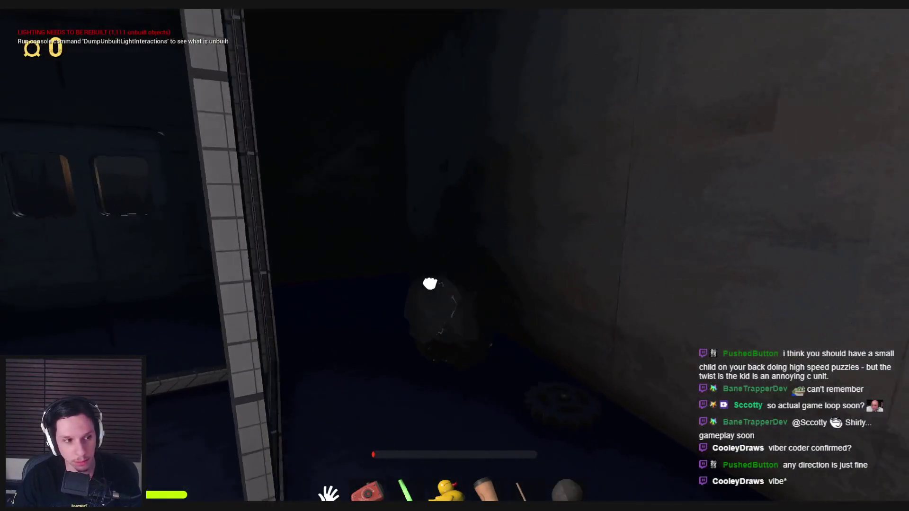
{"action": "key", "text": "w"}
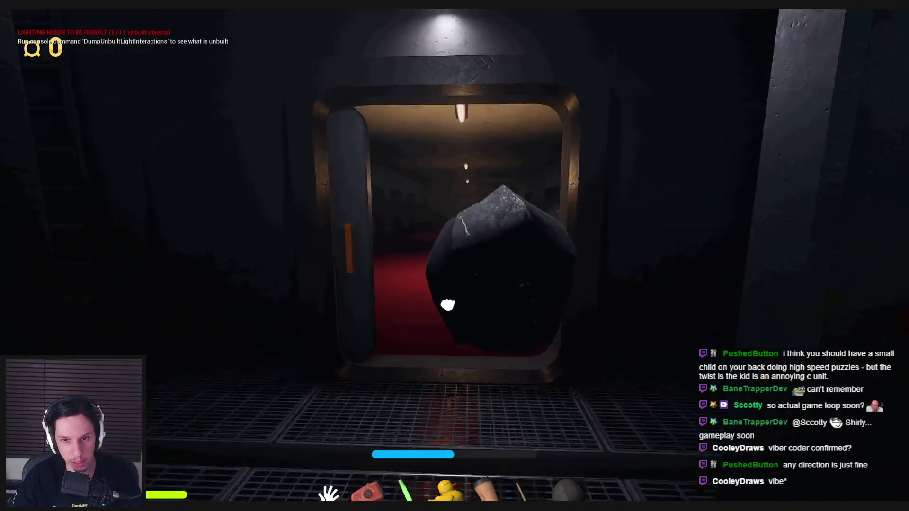
{"action": "key", "text": "w"}
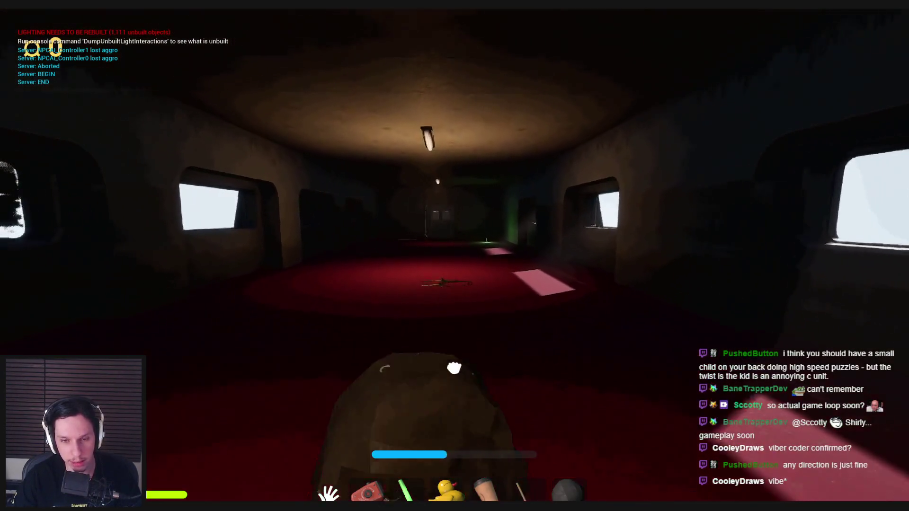
{"action": "key", "text": "w"}
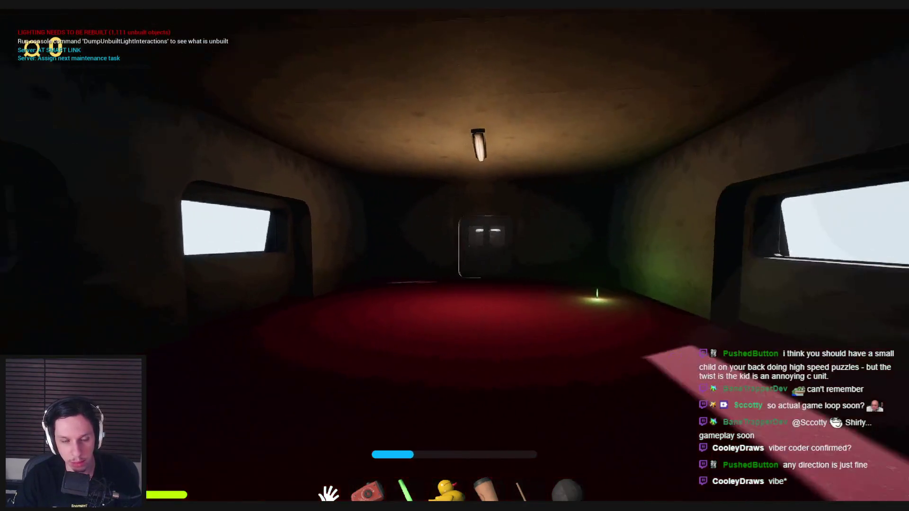
{"action": "key", "text": "w"}
Step: Carry the rock through the door to the furnace, open it, and let the rock burn
{"action": "left_click_drag", "start_coordinate": [454, 358], "coordinate": [314, 340]}
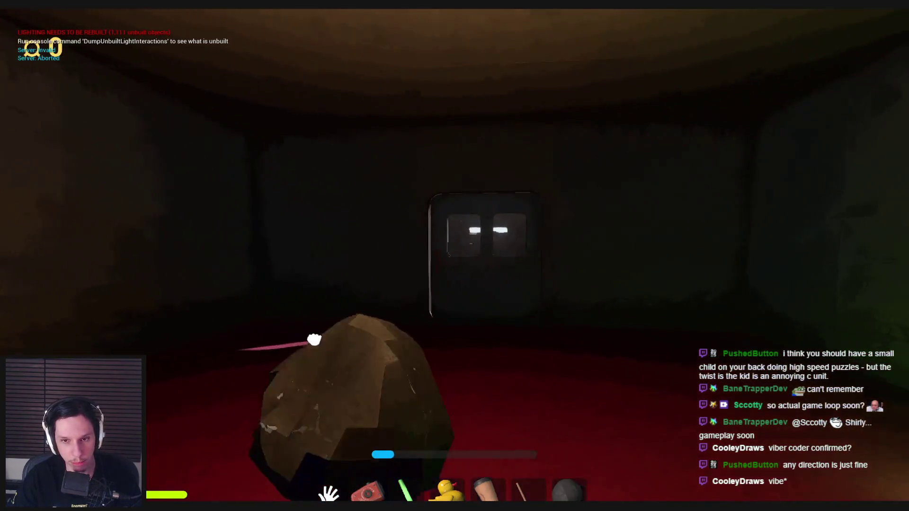
{"action": "mouse_move", "coordinate": [356, 264]}
{"action": "left_mouse_down"}
{"action": "mouse_move", "coordinate": [407, 341]}
{"action": "mouse_move", "coordinate": [426, 345]}
{"action": "mouse_move", "coordinate": [444, 331]}
{"action": "mouse_move", "coordinate": [445, 339]}
{"action": "left_mouse_up"}
{"action": "key", "text": "w"}
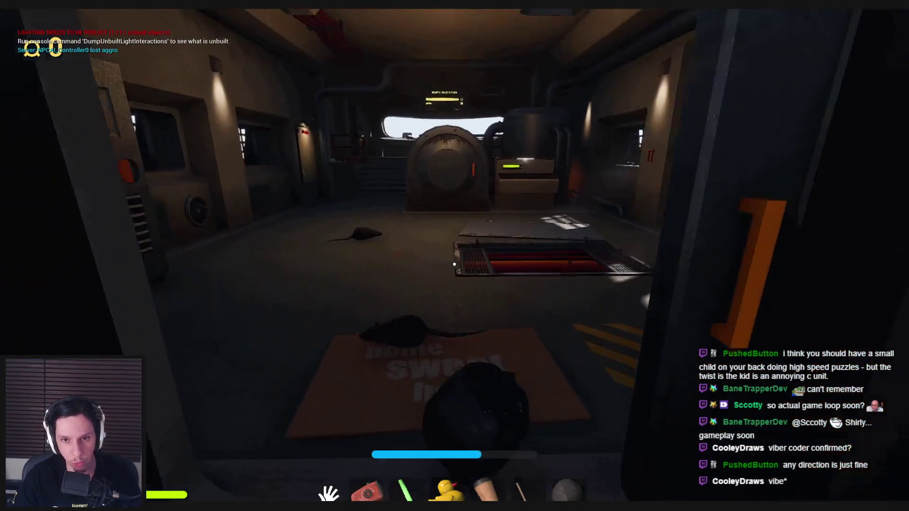
{"action": "mouse_move", "coordinate": [416, 375]}
{"action": "left_mouse_down"}
{"action": "mouse_move", "coordinate": [473, 365]}
{"action": "mouse_move", "coordinate": [568, 324]}
{"action": "mouse_move", "coordinate": [382, 321]}
{"action": "mouse_move", "coordinate": [422, 299]}
{"action": "mouse_move", "coordinate": [454, 264]}
{"action": "left_mouse_up"}
{"action": "key", "text": "w"}
{"action": "left_click", "coordinate": [450, 264]}
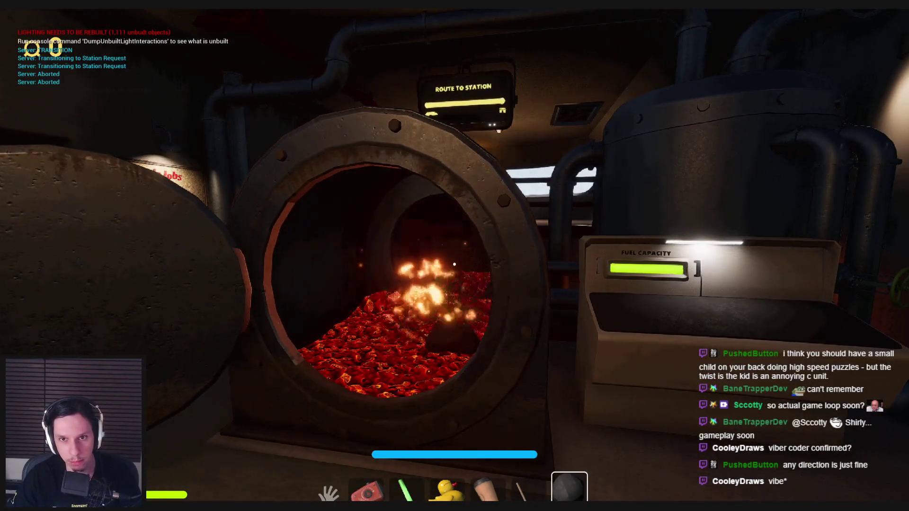
{"action": "key", "text": "w"}
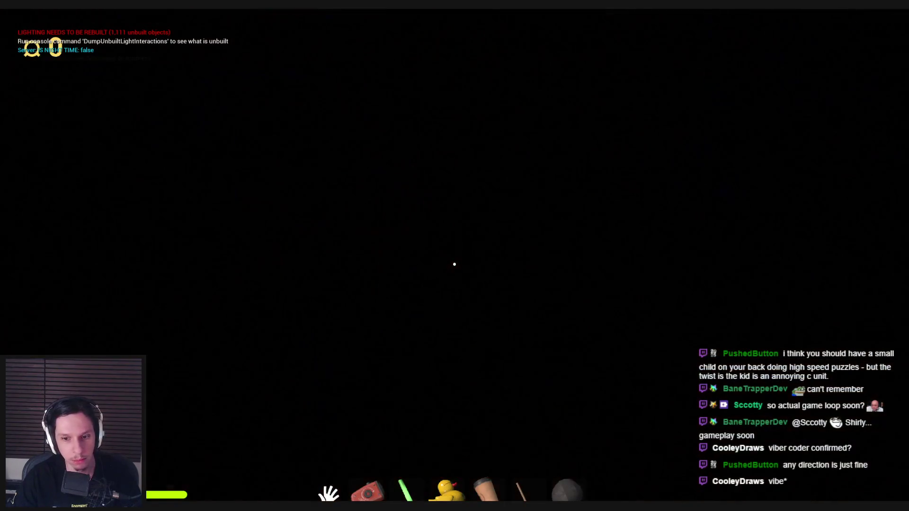
Step: Step back from the furnace and pull the red handle off the wall
{"action": "key", "text": "s"}
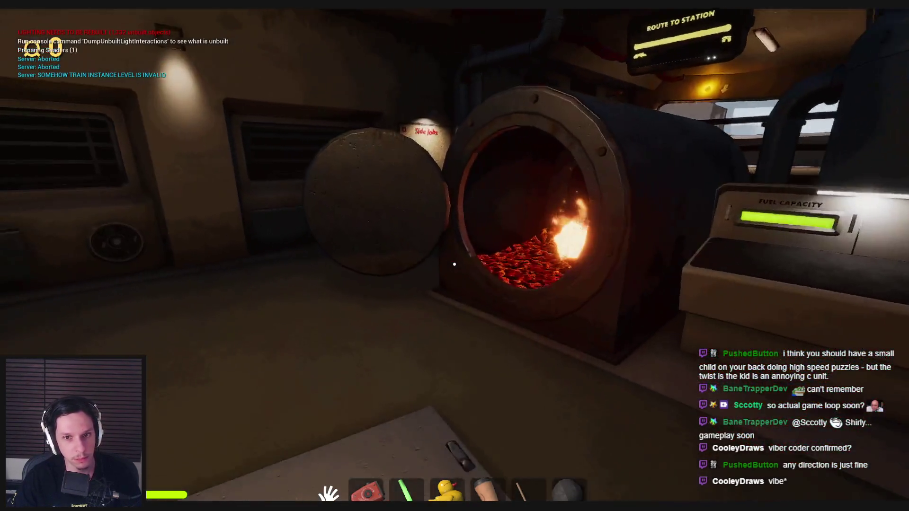
{"action": "left_click_drag", "start_coordinate": [454, 264], "coordinate": [455, 264]}
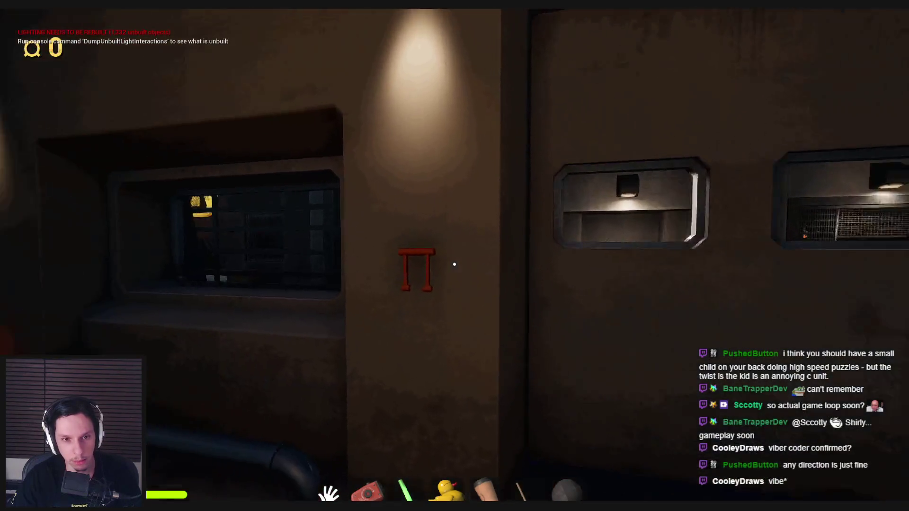
{"action": "left_click_drag", "start_coordinate": [450, 342], "coordinate": [453, 266]}
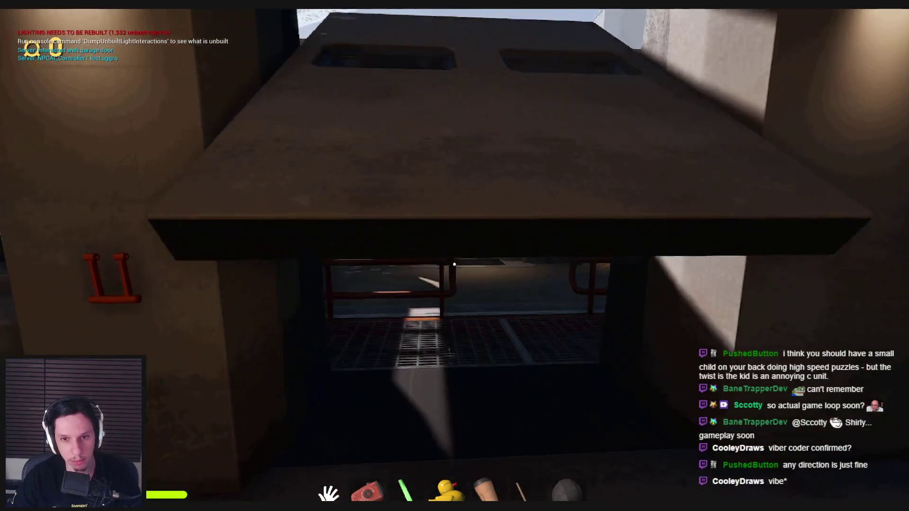
Step: Drop the rock, plunger, cup and rubber duck onto the sell grate
{"action": "key", "text": "w"}
{"action": "key", "text": "g"}
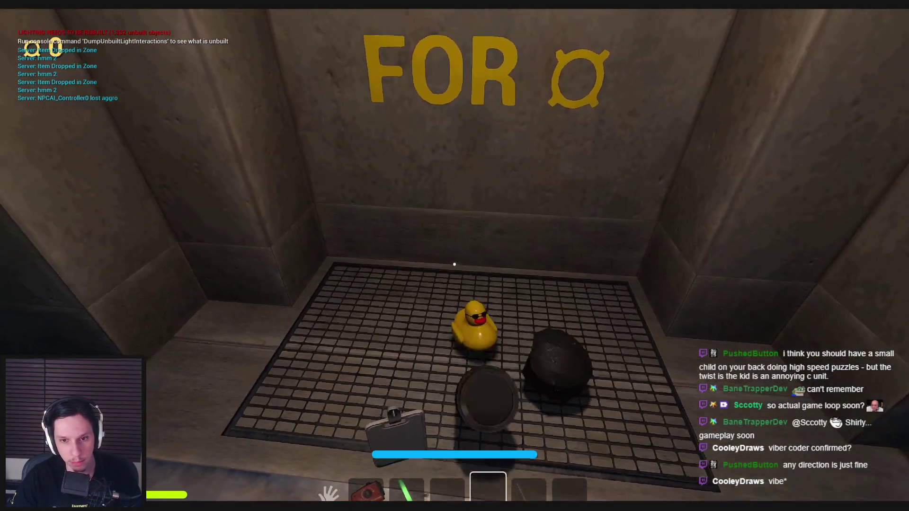
{"action": "key", "text": "6"}
{"action": "mouse_move", "coordinate": [455, 260]}
{"action": "left_mouse_down"}
{"action": "mouse_move", "coordinate": [468, 290]}
{"action": "mouse_move", "coordinate": [459, 332]}
{"action": "mouse_move", "coordinate": [451, 260]}
{"action": "left_mouse_up"}
{"action": "mouse_move", "coordinate": [494, 366]}
{"action": "left_mouse_down"}
{"action": "mouse_move", "coordinate": [451, 255]}
{"action": "mouse_move", "coordinate": [542, 379]}
{"action": "mouse_move", "coordinate": [455, 264]}
{"action": "left_mouse_up"}
{"action": "key", "text": "s"}
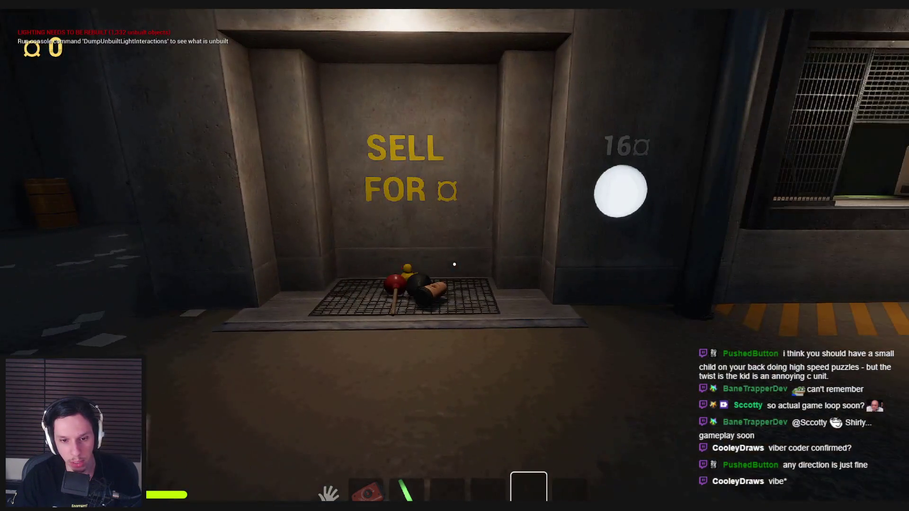
Step: Drop the glow stick on the grate, sell everything for 17, and walk back into the train cabin
{"action": "key", "text": "3"}
{"action": "left_click", "coordinate": [454, 264]}
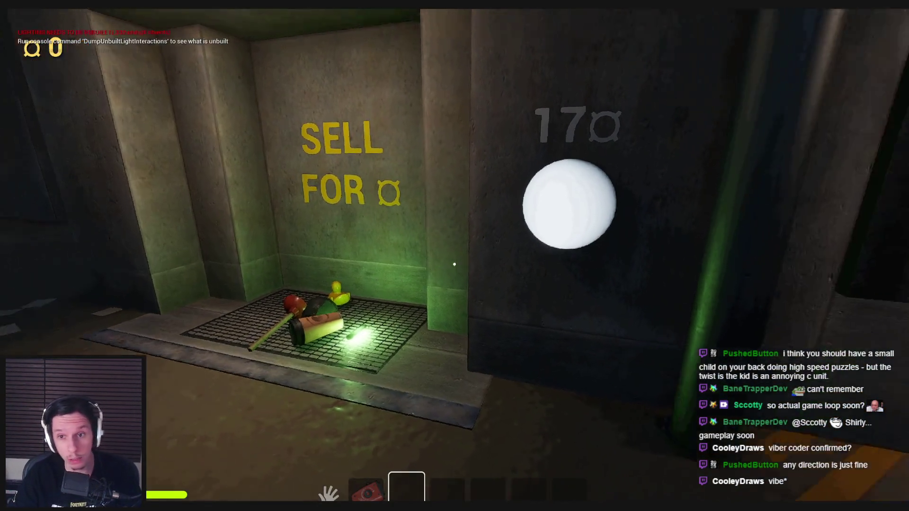
{"action": "left_click", "coordinate": [455, 263]}
{"action": "key", "text": "w"}
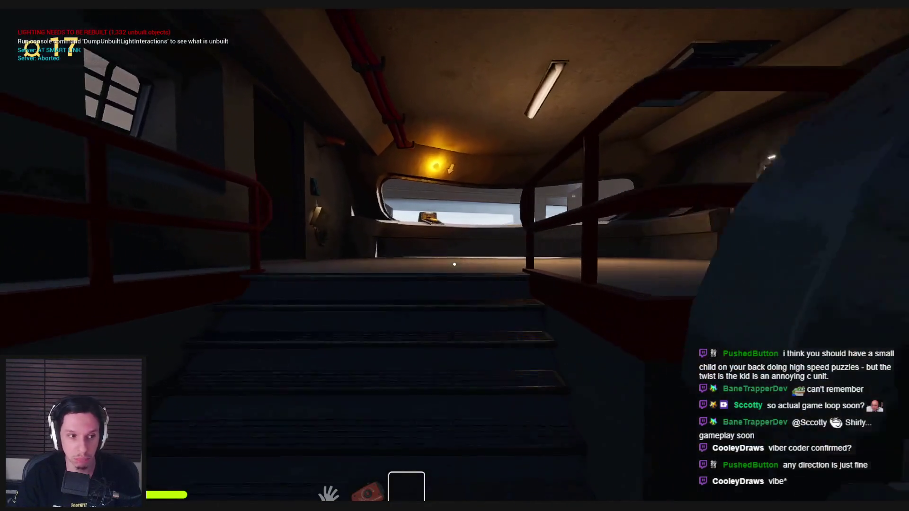
Step: Climb to the grated walkway, grab the rat, and drop it on the SELL FOR grate
{"action": "key", "text": "w"}
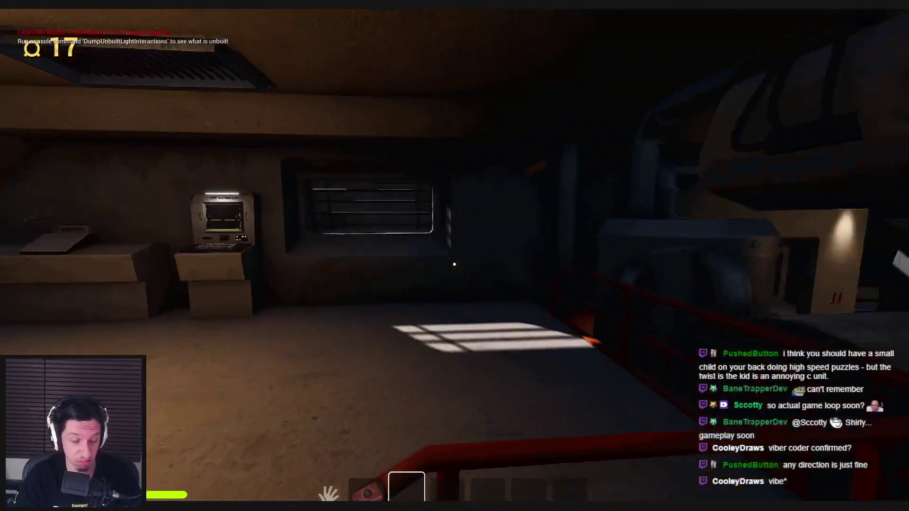
{"action": "key", "text": "w"}
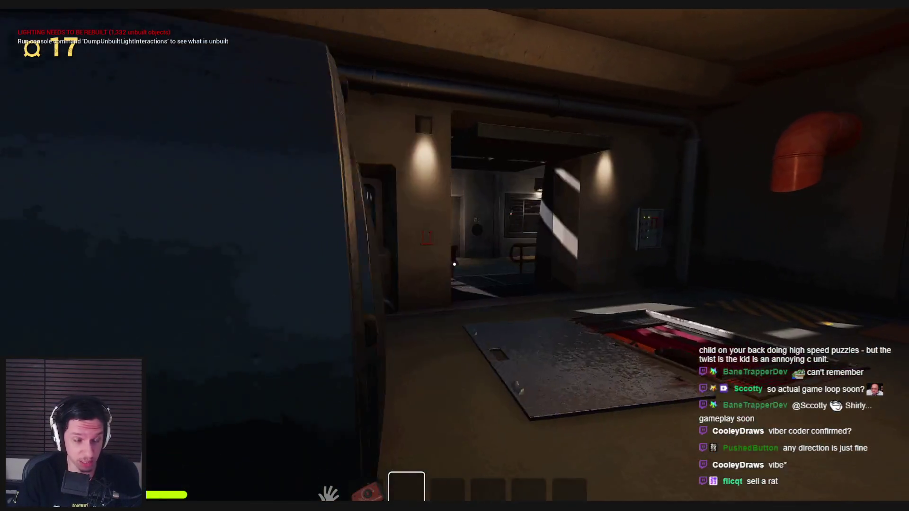
{"action": "key", "text": "e"}
{"action": "key", "text": "w"}
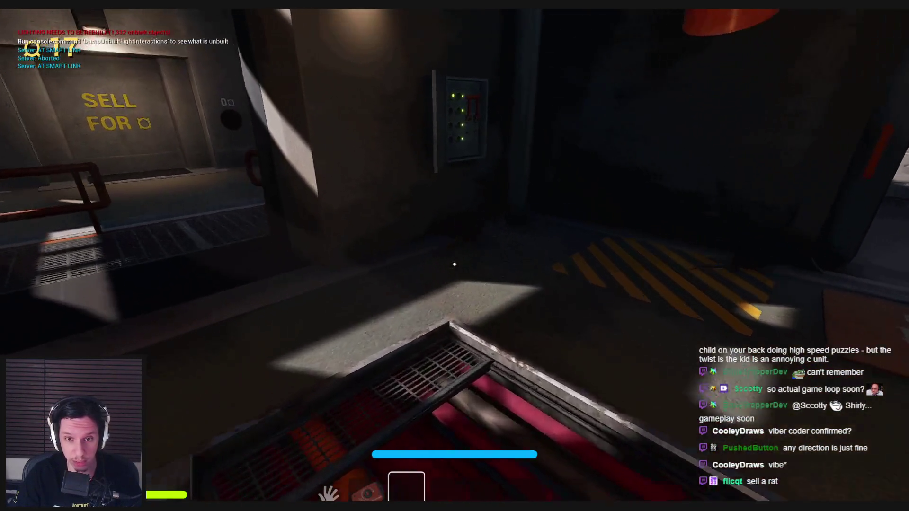
{"action": "key", "text": "w"}
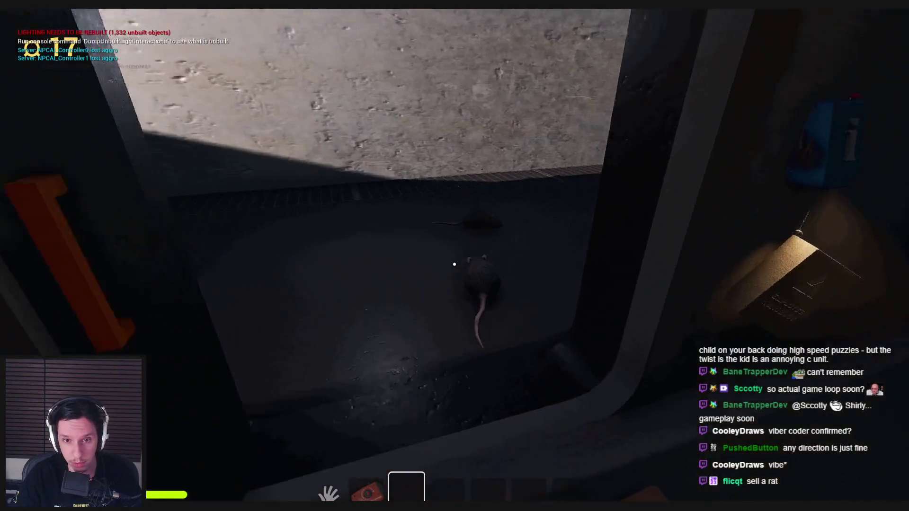
{"action": "key", "text": "w"}
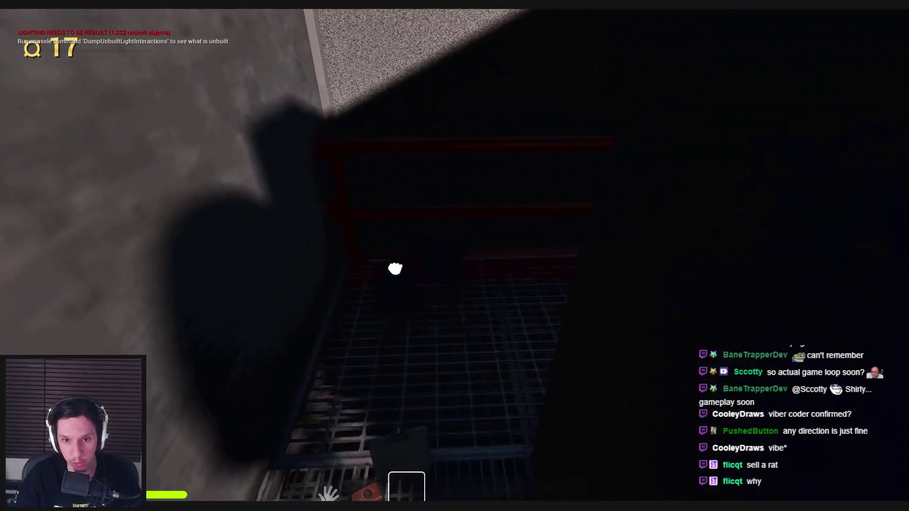
{"action": "left_click", "coordinate": [395, 269]}
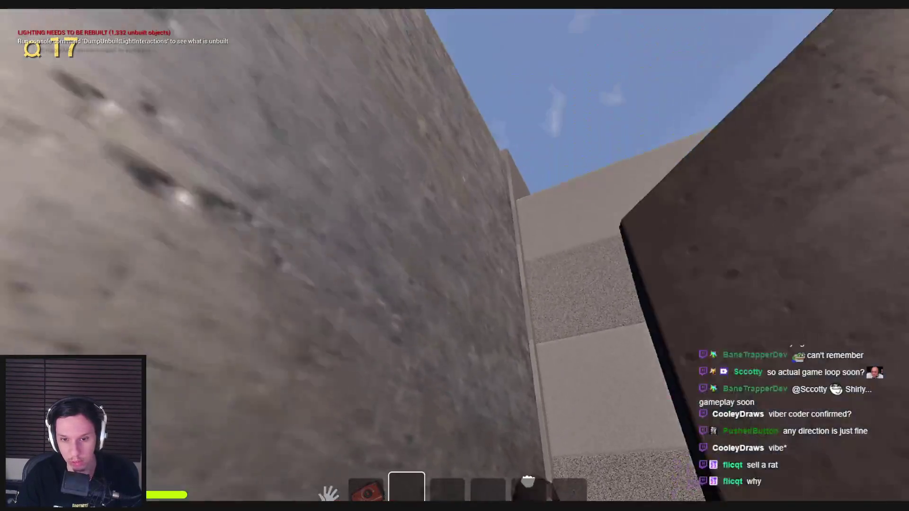
{"action": "key", "text": "w"}
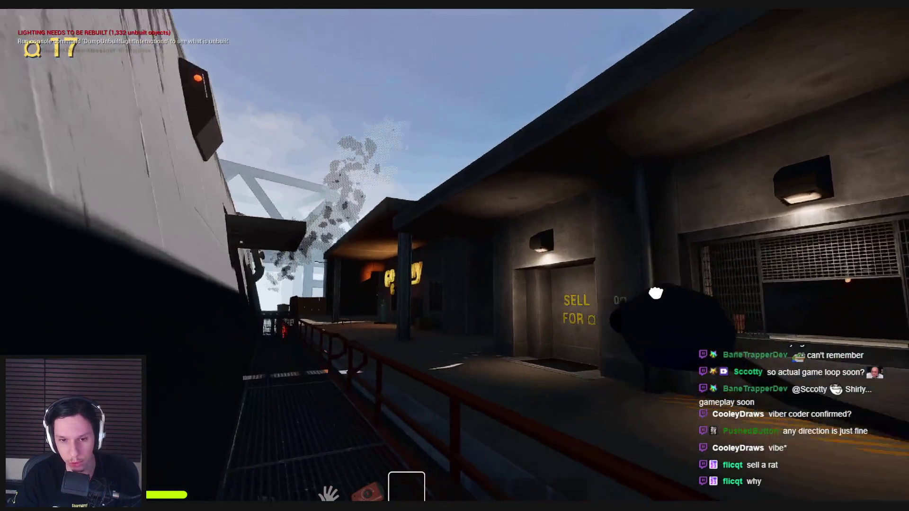
{"action": "key", "text": "w"}
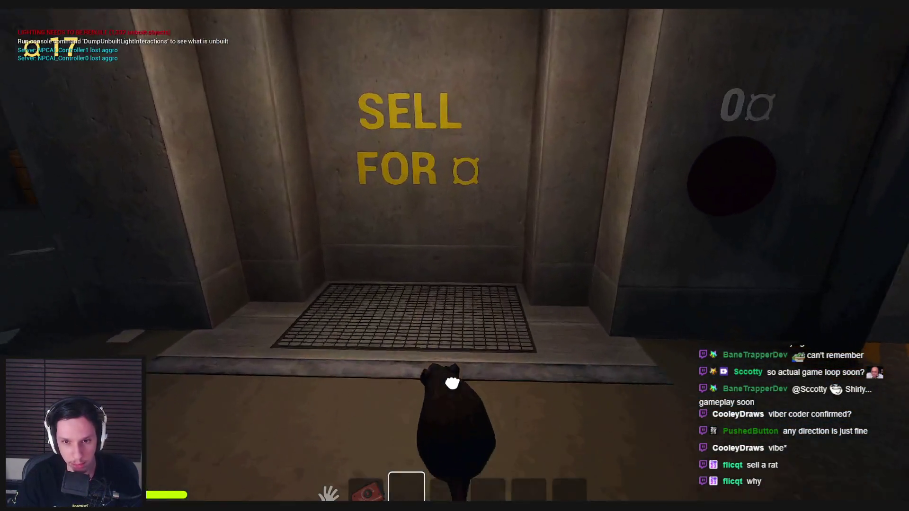
{"action": "left_click", "coordinate": [452, 383]}
Step: Take the rat off the SELL FOR grate and drop it on the service-window counter
{"action": "key", "text": "s"}
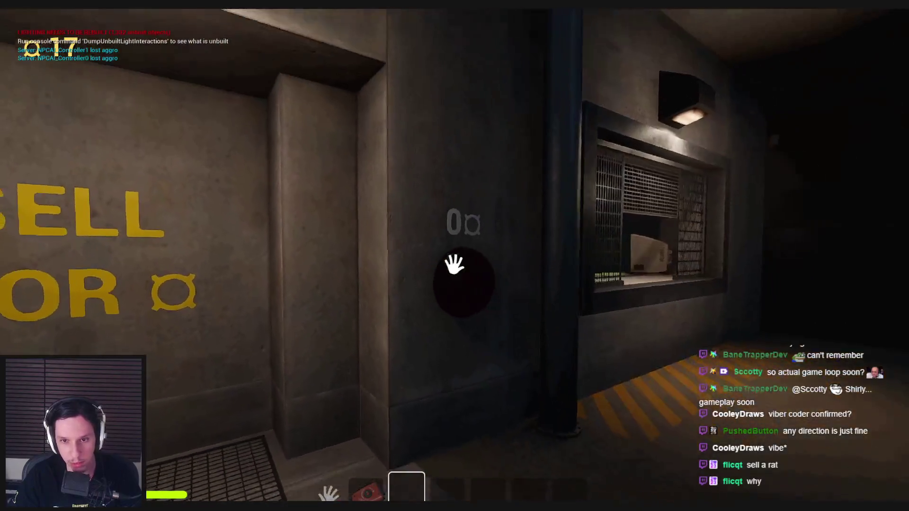
{"action": "key", "text": "w"}
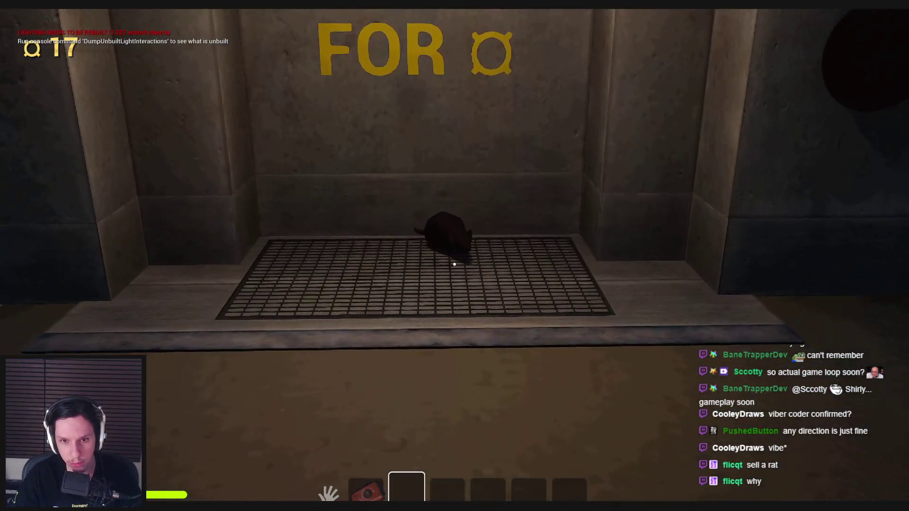
{"action": "key", "text": "w"}
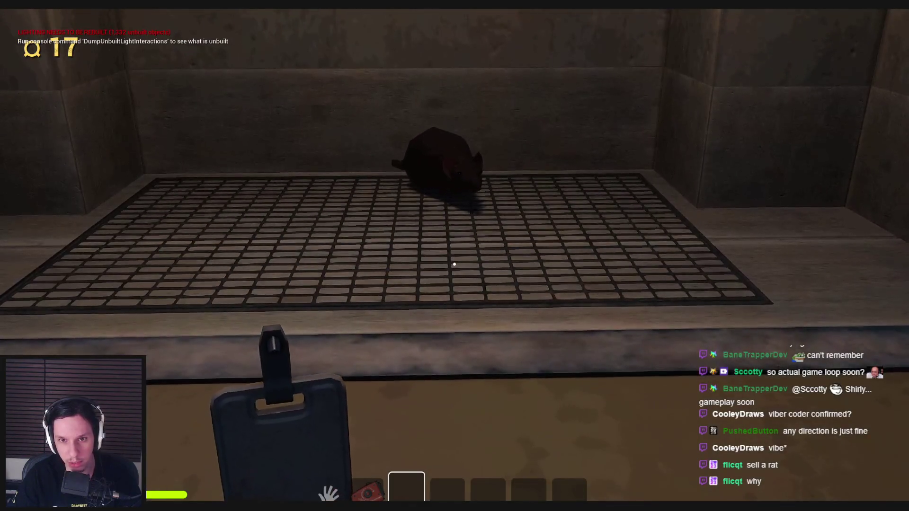
{"action": "key", "text": "s"}
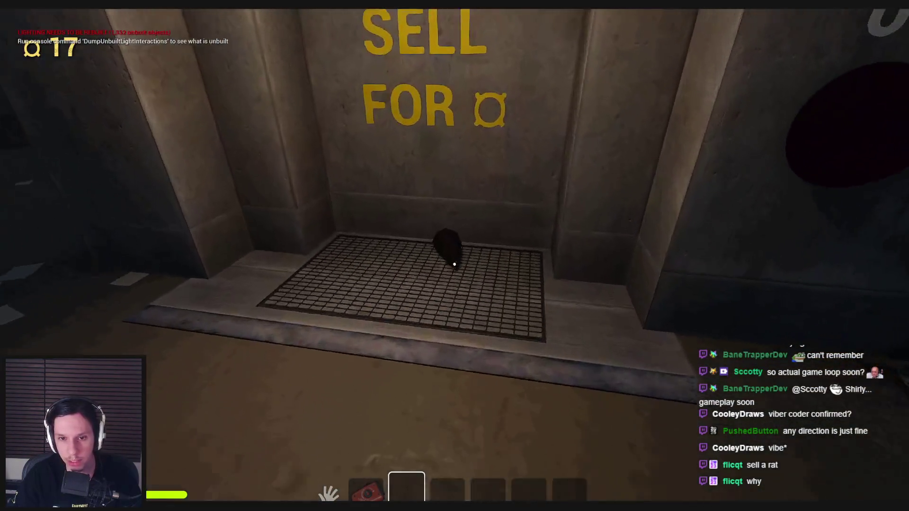
{"action": "mouse_move", "coordinate": [454, 265]}
{"action": "left_mouse_down"}
{"action": "mouse_move", "coordinate": [437, 372]}
{"action": "mouse_move", "coordinate": [197, 260]}
{"action": "mouse_move", "coordinate": [264, 298]}
{"action": "left_mouse_up"}
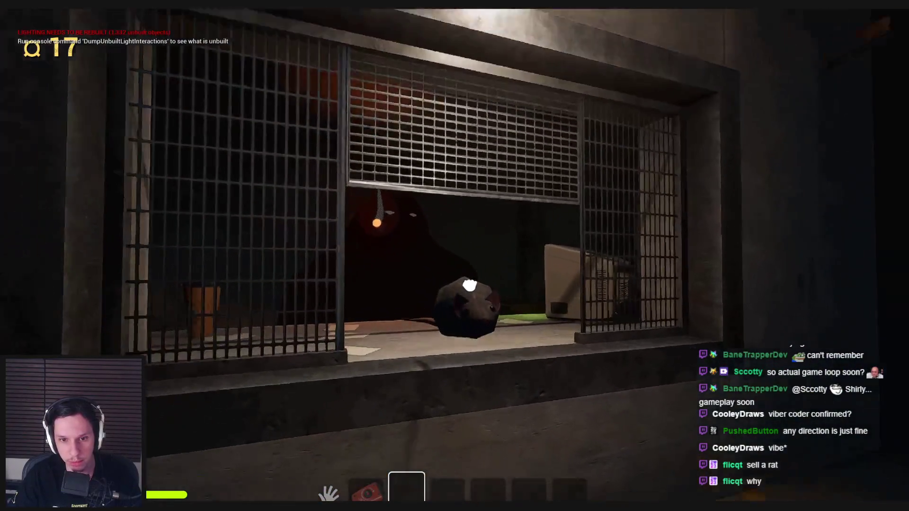
{"action": "key", "text": "w"}
{"action": "left_click_drag", "start_coordinate": [469, 285], "coordinate": [454, 261]}
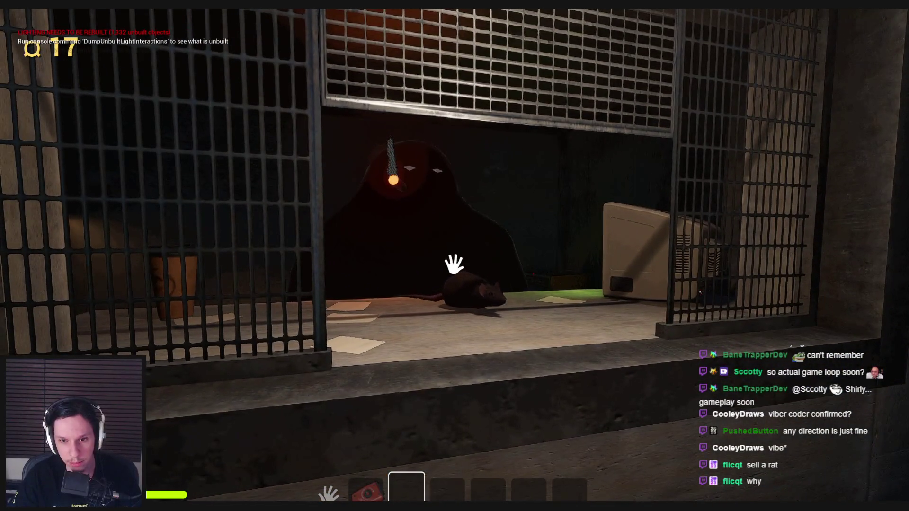
Step: Adjust the rat on the counter, view the barred window, then head toward the shop sign
{"action": "key", "text": "s"}
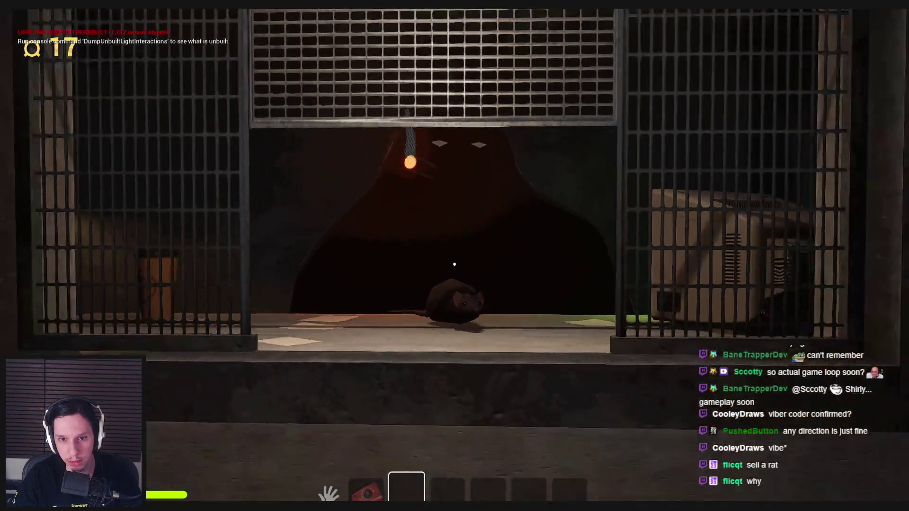
{"action": "key", "text": "w"}
{"action": "key", "text": "a"}
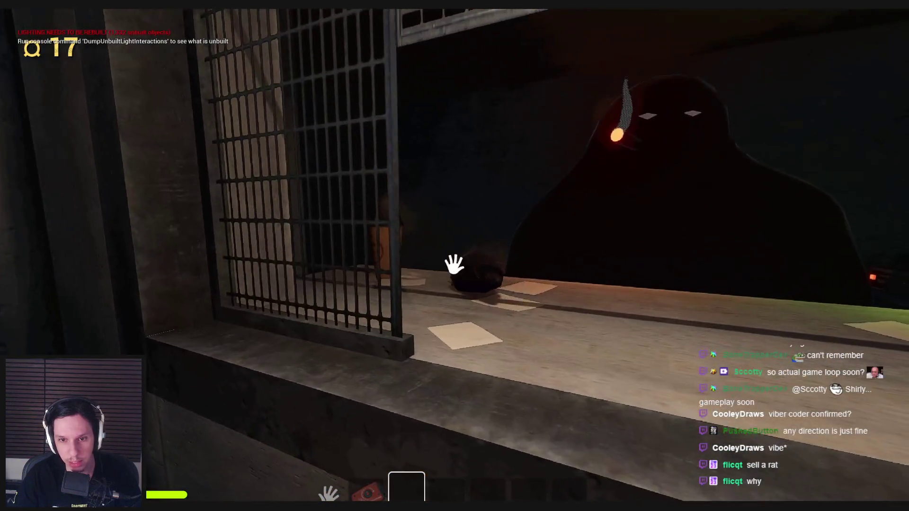
{"action": "key", "text": "s"}
{"action": "key", "text": "w"}
{"action": "mouse_move", "coordinate": [454, 259]}
{"action": "left_mouse_down"}
{"action": "mouse_move", "coordinate": [501, 277]}
{"action": "mouse_move", "coordinate": [460, 275]}
{"action": "left_mouse_up"}
{"action": "key", "text": "s"}
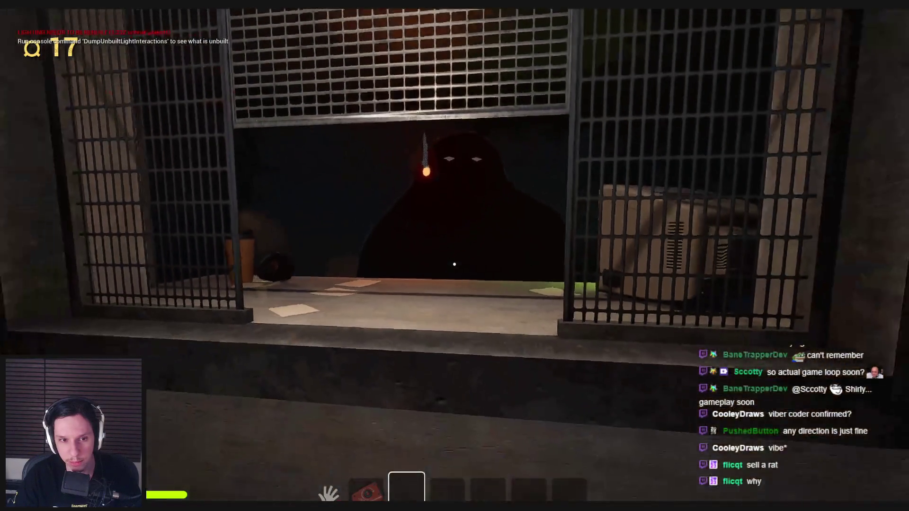
{"action": "key", "text": "w"}
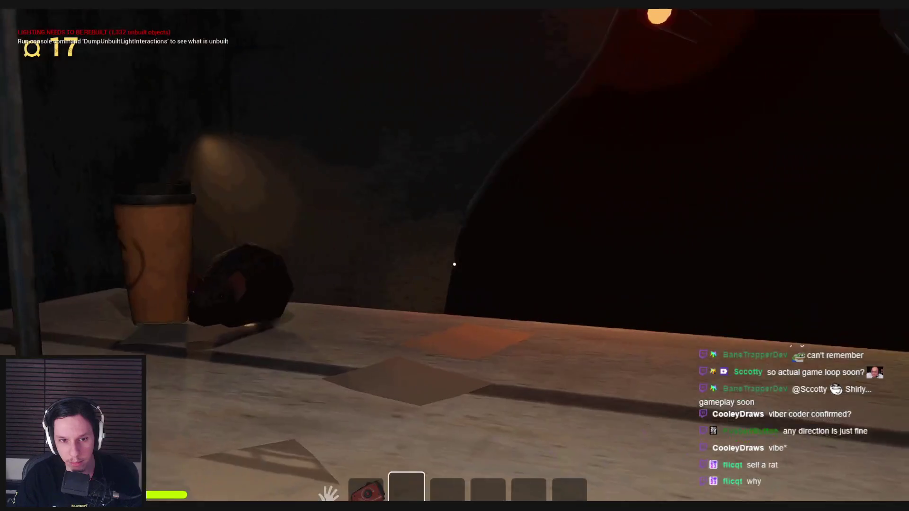
{"action": "key", "text": "s"}
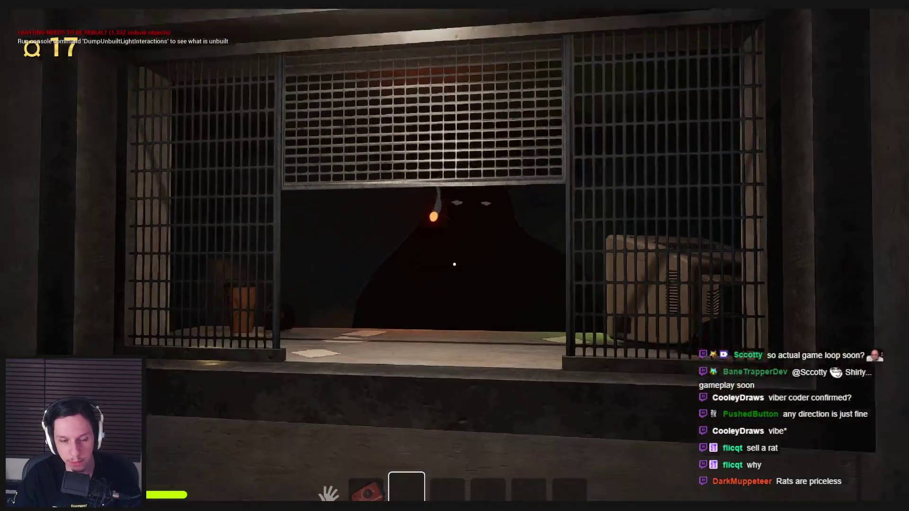
{"action": "key", "text": "a"}
{"action": "key", "text": "w"}
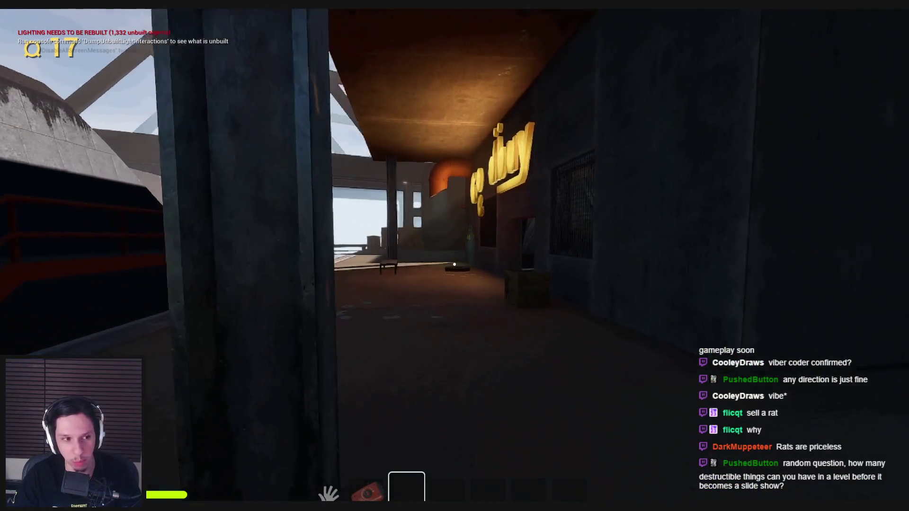
Step: Walk past the pillar through the dark building into the PAY HERE room with the tools
{"action": "key", "text": "w"}
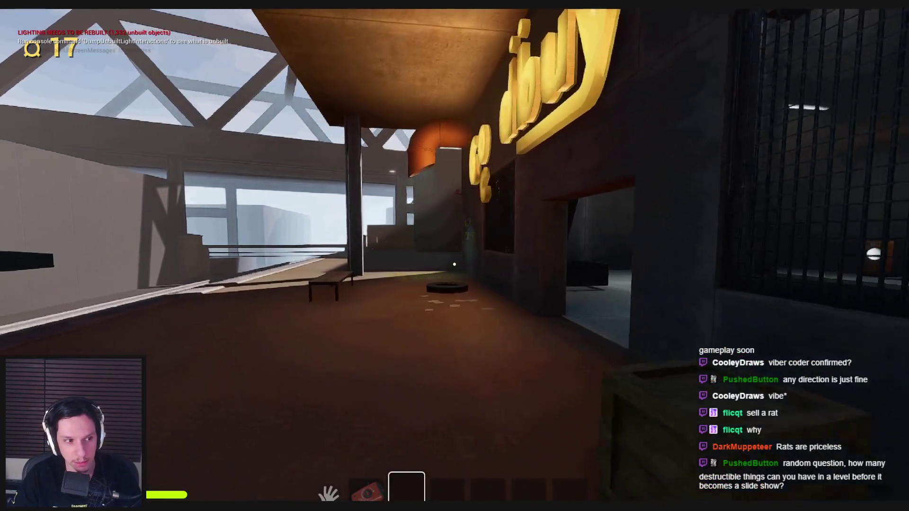
{"action": "key", "text": "w"}
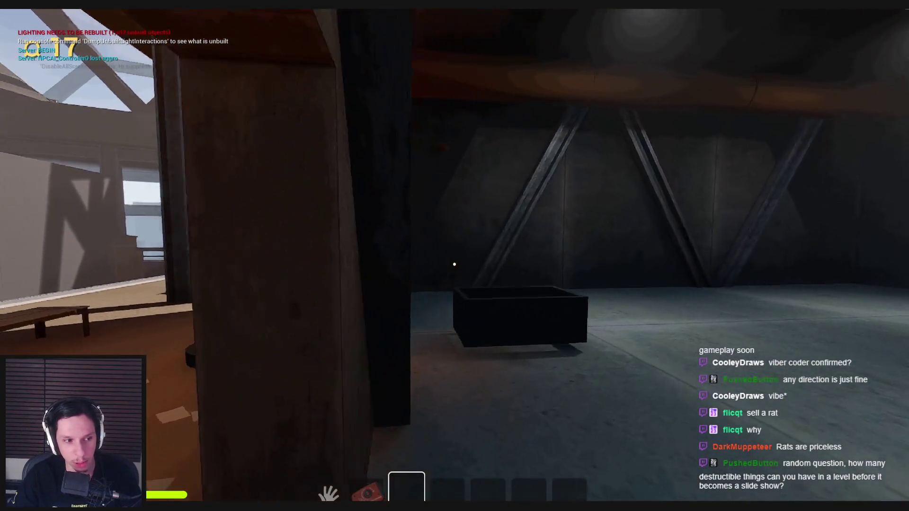
{"action": "key", "text": "w"}
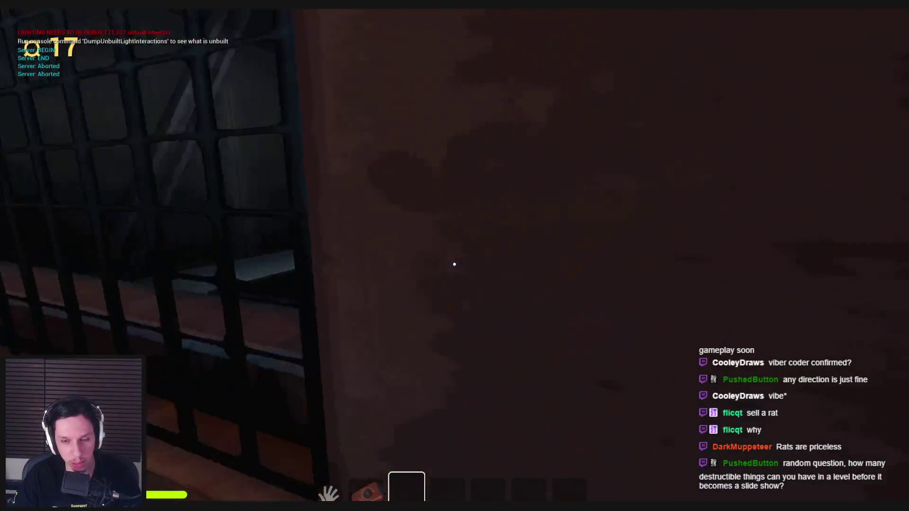
{"action": "key", "text": "w"}
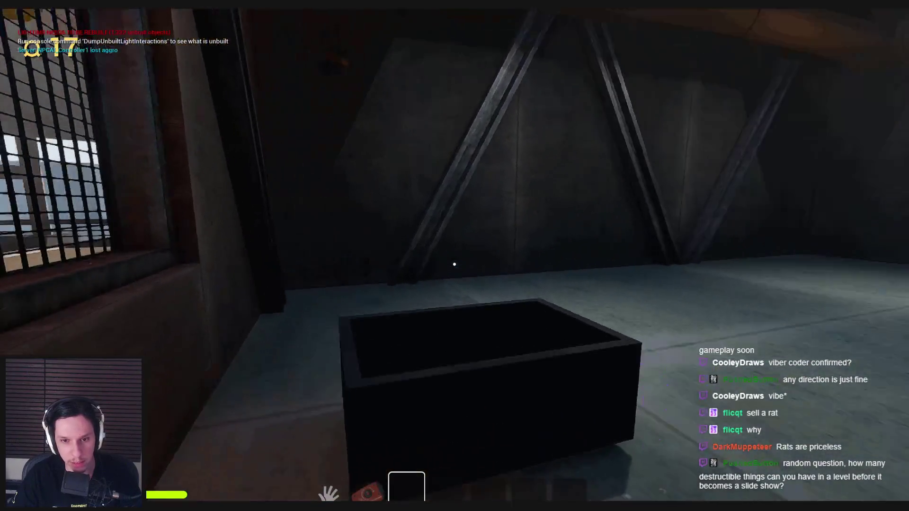
{"action": "key", "text": "w"}
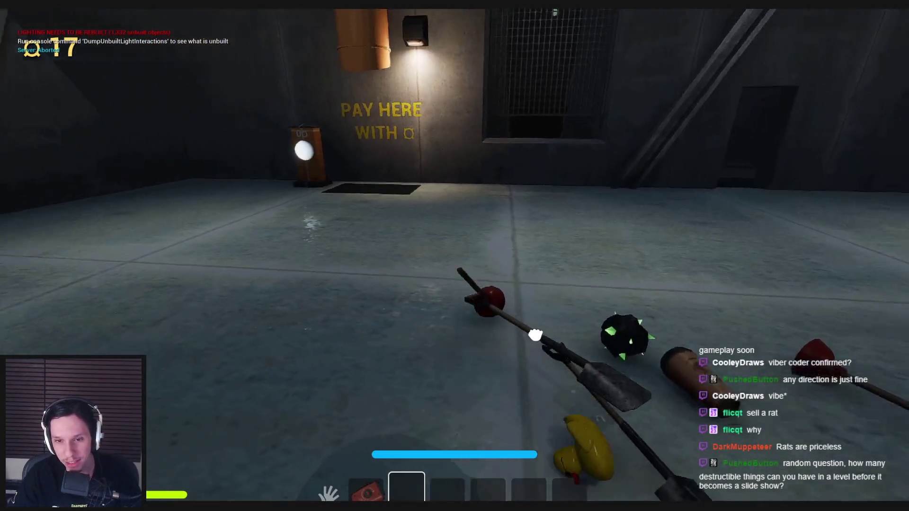
Step: Pick up the shovel, drop it on the floor grate, retake it and swing it at the train
{"action": "mouse_move", "coordinate": [536, 336]}
{"action": "left_mouse_down"}
{"action": "mouse_move", "coordinate": [400, 374]}
{"action": "mouse_move", "coordinate": [463, 386]}
{"action": "mouse_move", "coordinate": [454, 264]}
{"action": "left_mouse_up"}
{"action": "key", "text": "w"}
{"action": "key", "text": "s"}
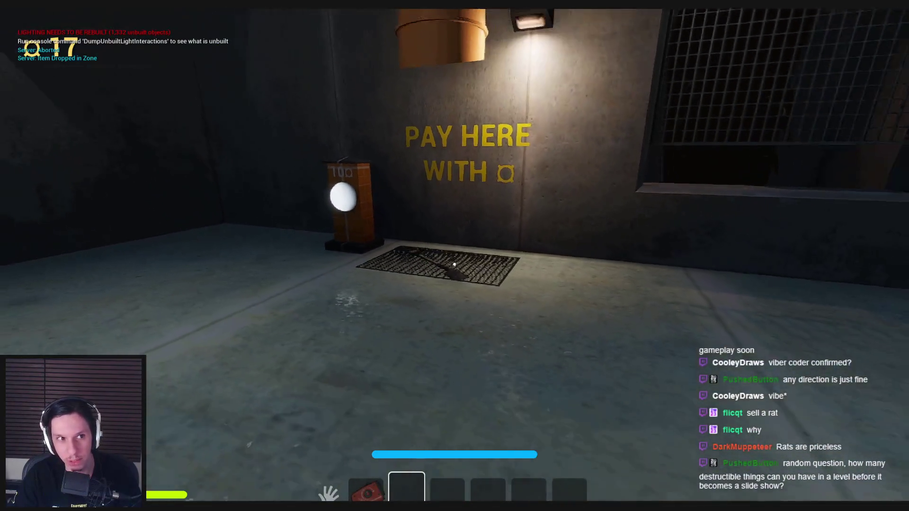
{"action": "key", "text": "w"}
{"action": "left_click", "coordinate": [455, 264]}
{"action": "key", "text": "s"}
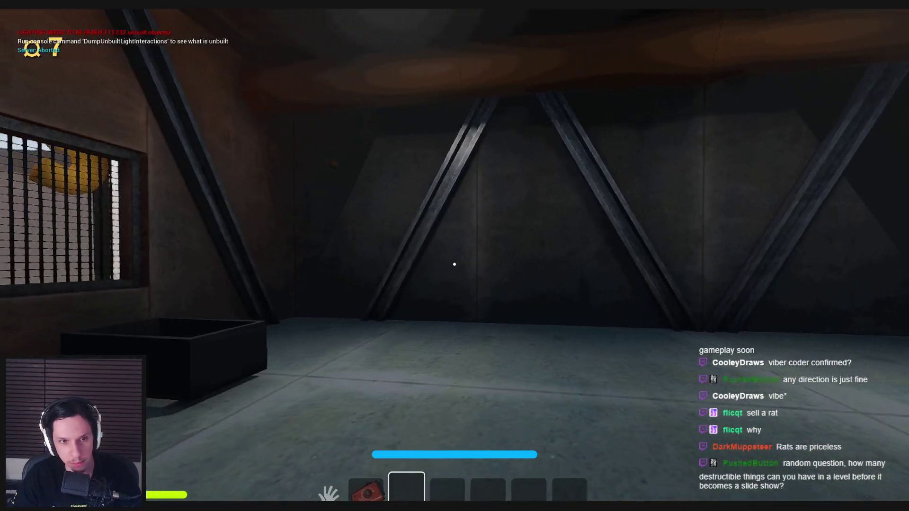
{"action": "mouse_move", "coordinate": [454, 264]}
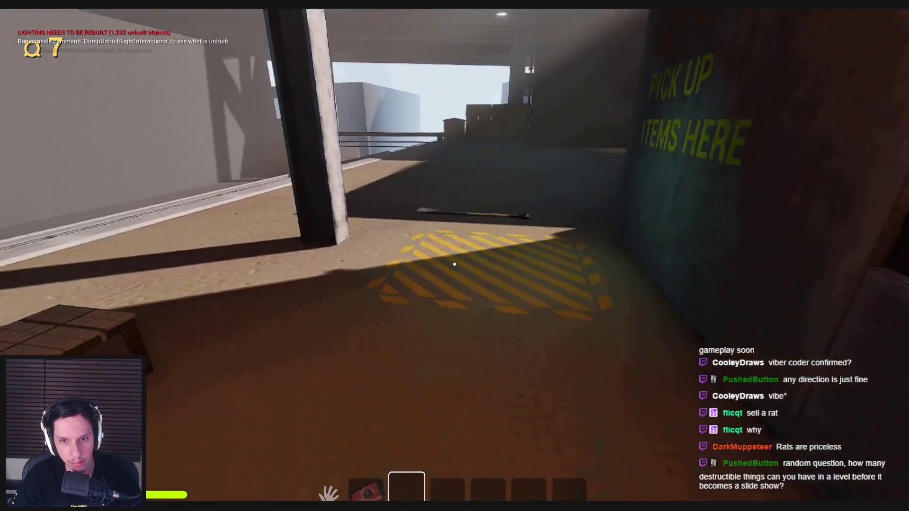
{"action": "key", "text": "e"}
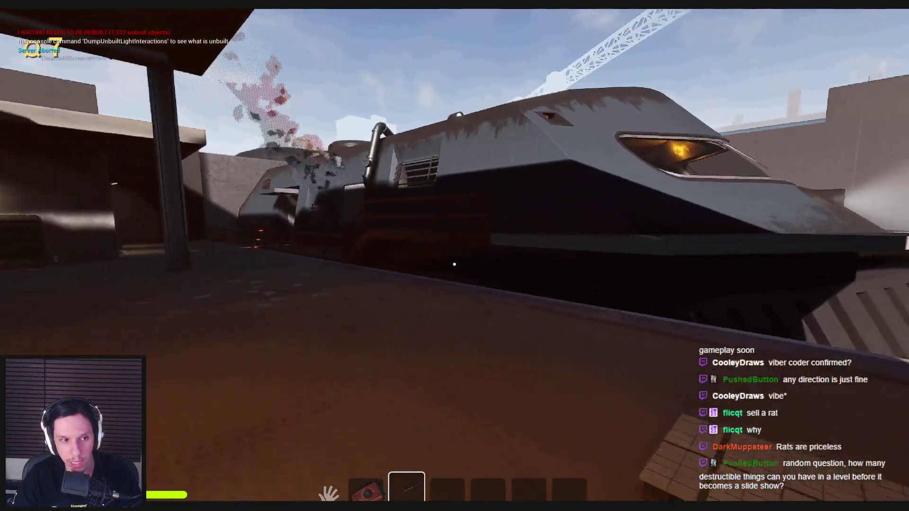
{"action": "left_click", "coordinate": [454, 264]}
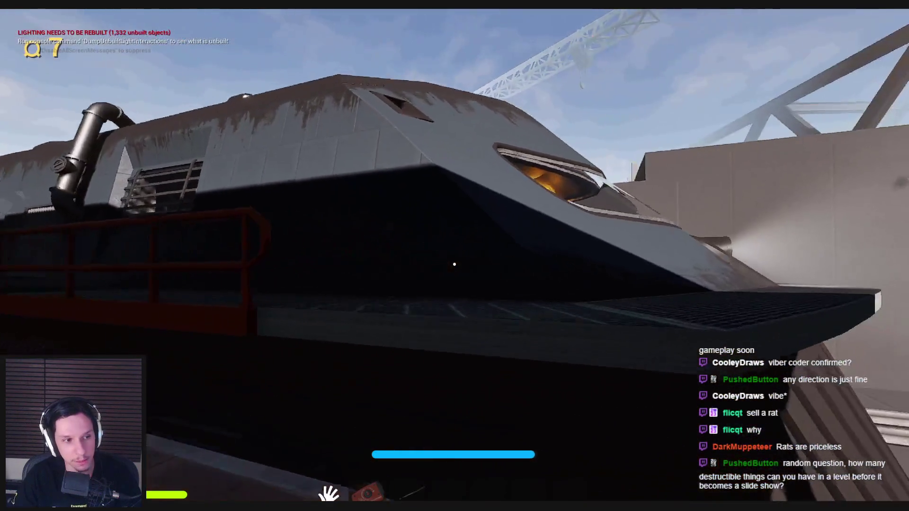
Step: Walk the catwalk beside the train and pull the pillar's red lever to work the garage door
{"action": "key", "text": "w"}
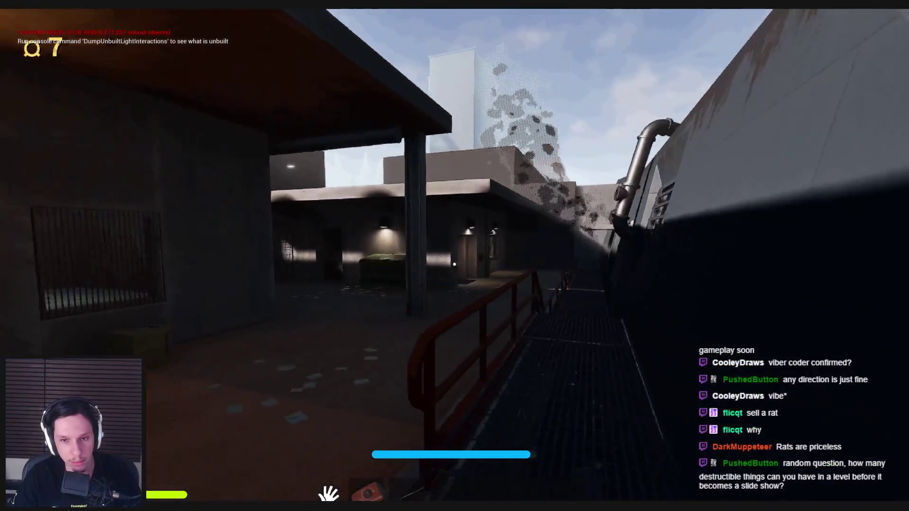
{"action": "key", "text": "w"}
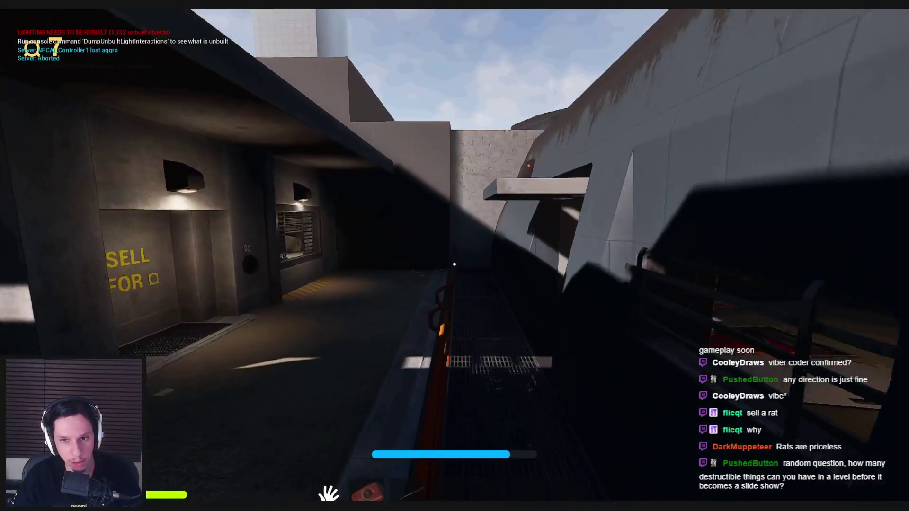
{"action": "key", "text": "w"}
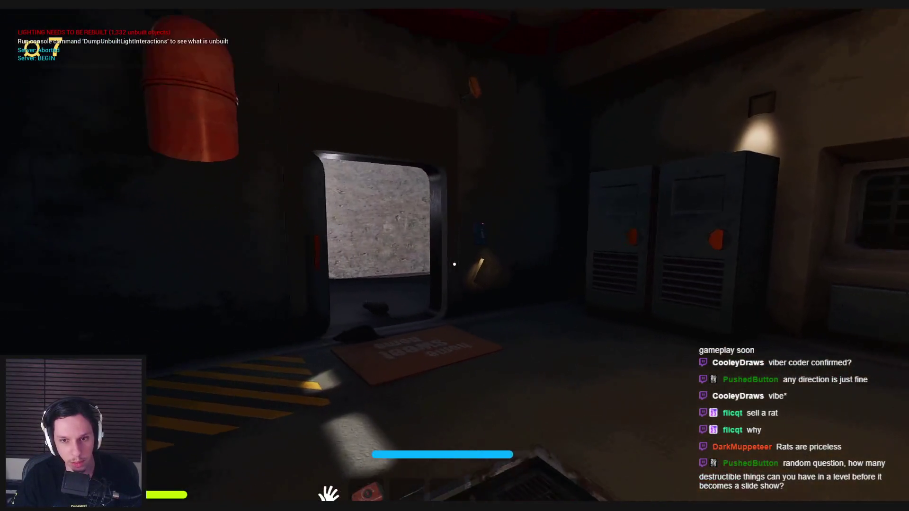
{"action": "key", "text": "w"}
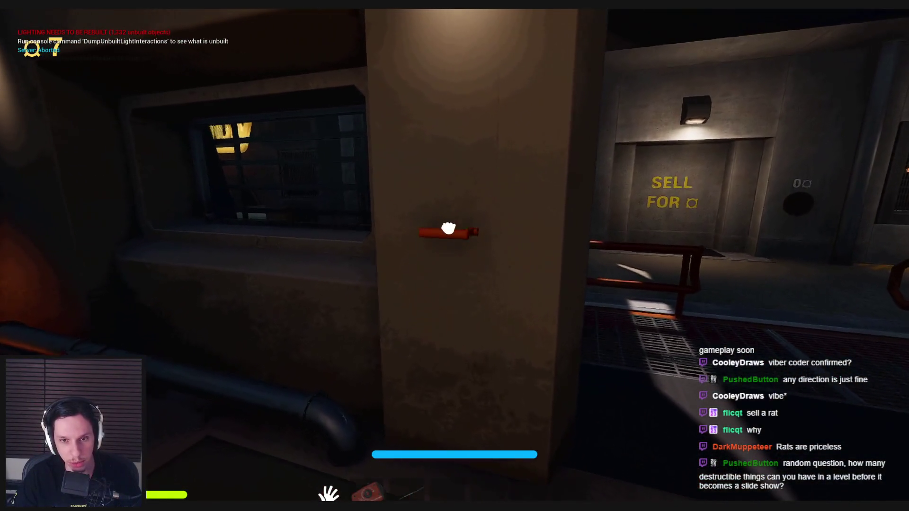
{"action": "left_click", "coordinate": [449, 229]}
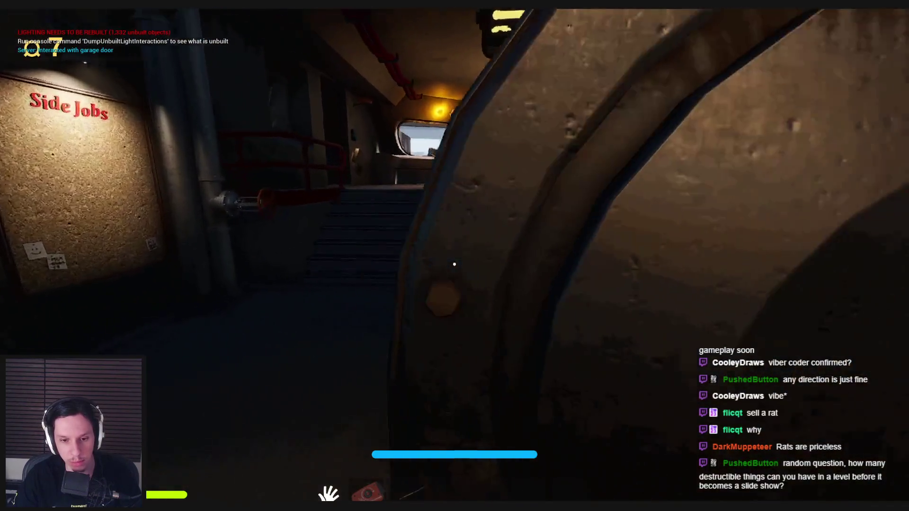
Step: Climb toward the monitoring terminal, exit the game and switch to the Trainrot notes in Notion
{"action": "key", "text": "w"}
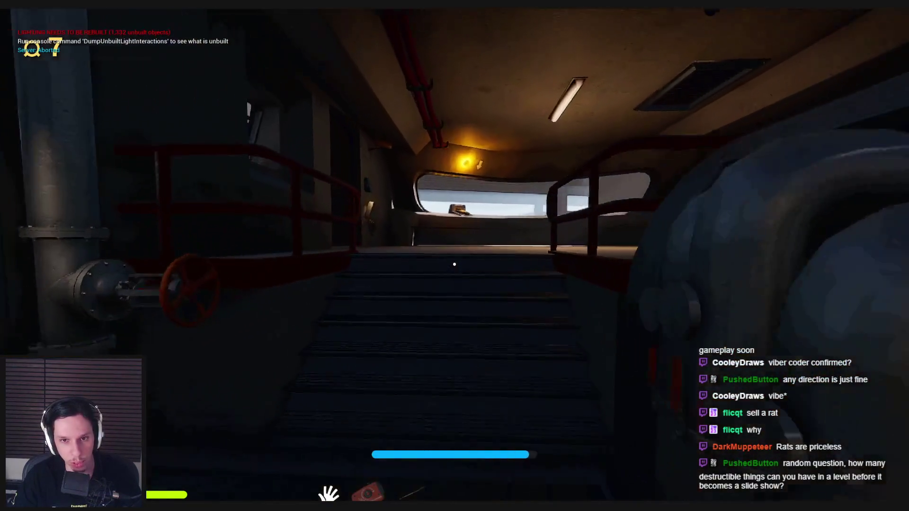
{"action": "key", "text": "w"}
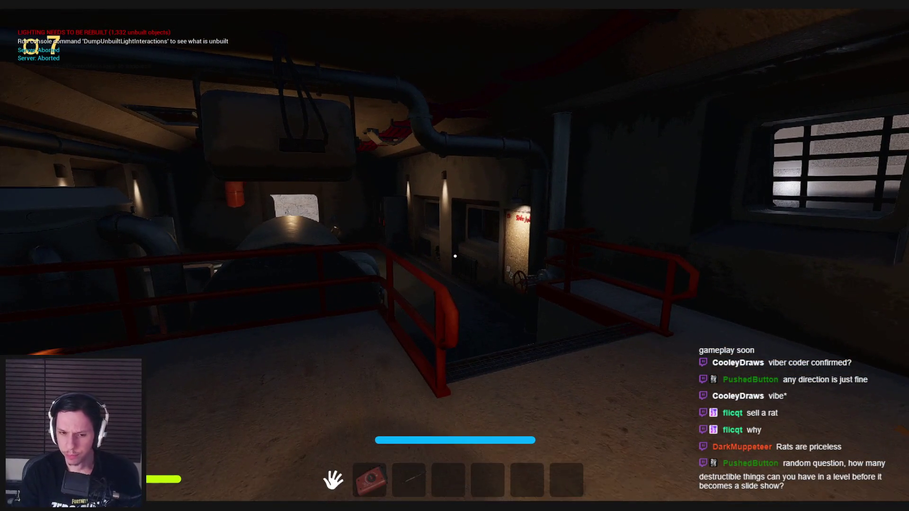
{"action": "key", "text": "Escape"}
{"action": "key", "text": "alt+Tab"}
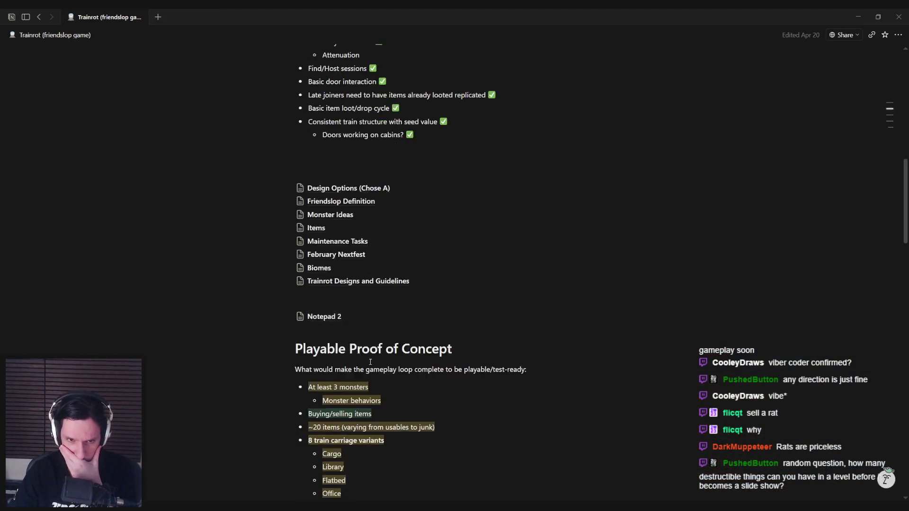
{"action": "scroll", "coordinate": [370, 362], "scroll_direction": "down", "scroll_amount": 8}
{"action": "scroll", "coordinate": [360, 398], "scroll_direction": "up", "scroll_amount": 4}
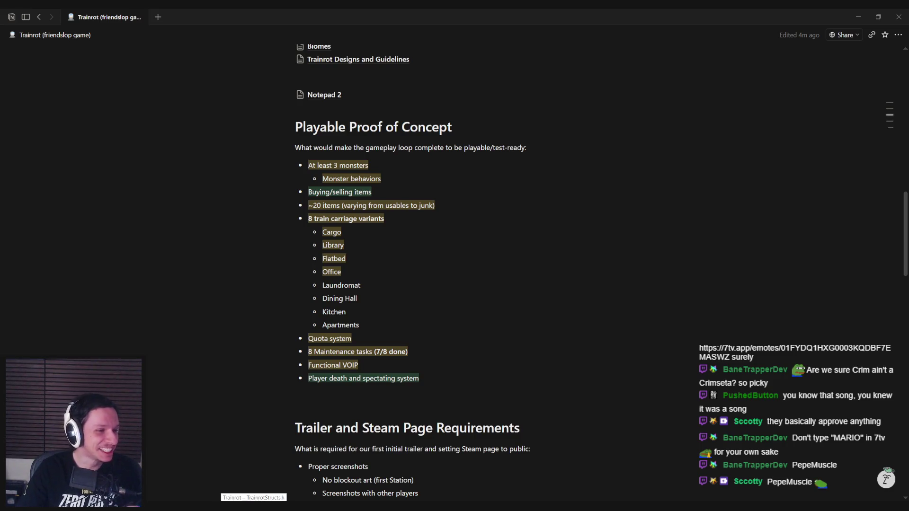
{"action": "key", "text": "alt+Tab"}
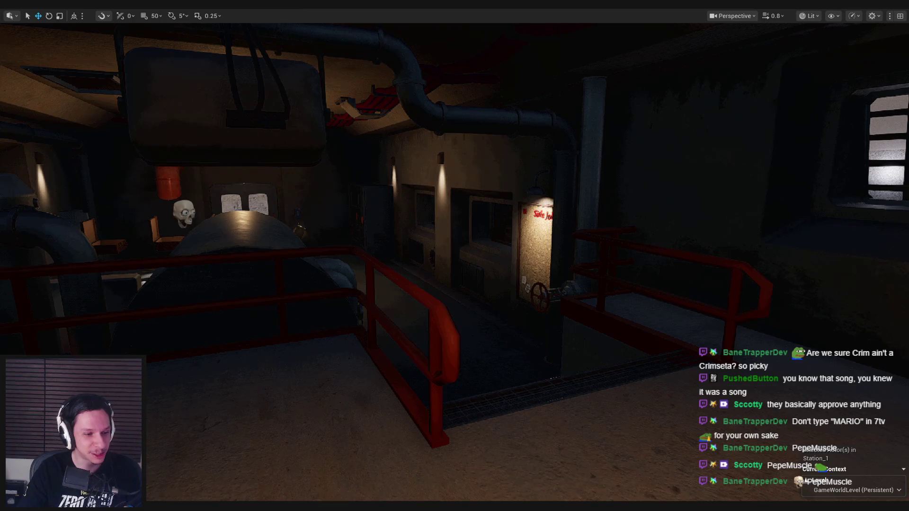
{"action": "key", "text": "alt+Tab"}
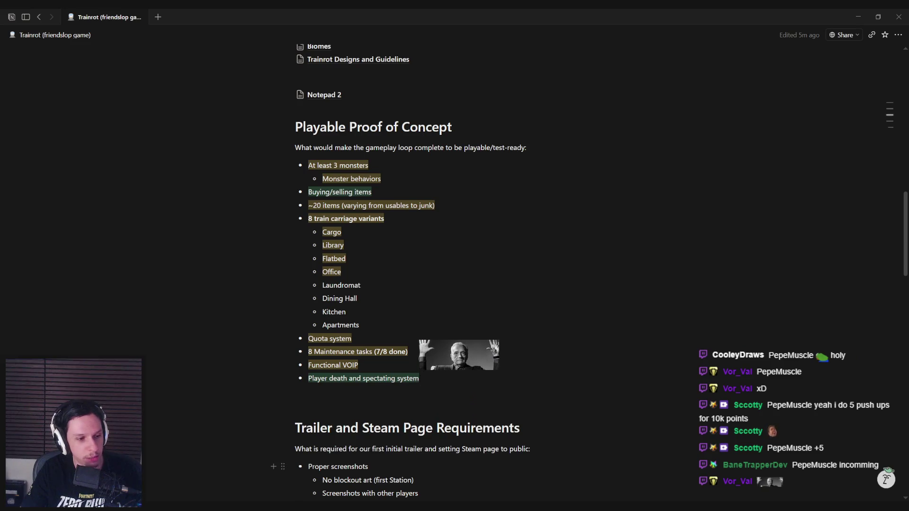
{"action": "key", "text": "alt+Tab"}
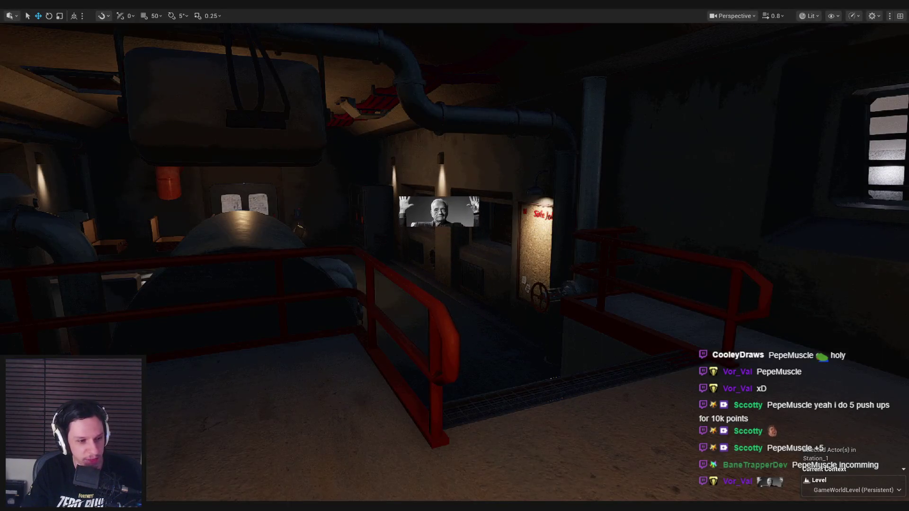
{"action": "key", "text": "alt+Tab"}
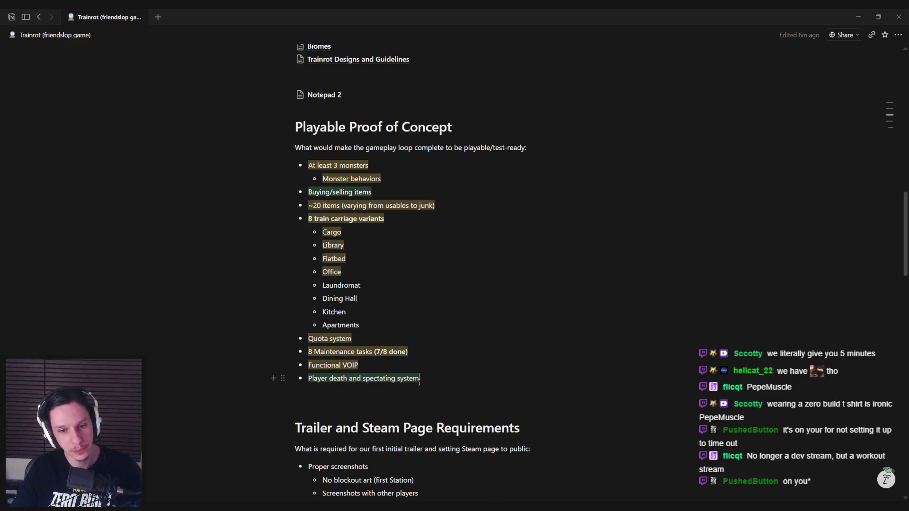
Step: Scroll through the Trailer and Steam Page Requirements list in the Trainrot notes, then return to Unreal
{"action": "left_click", "coordinate": [395, 325]}
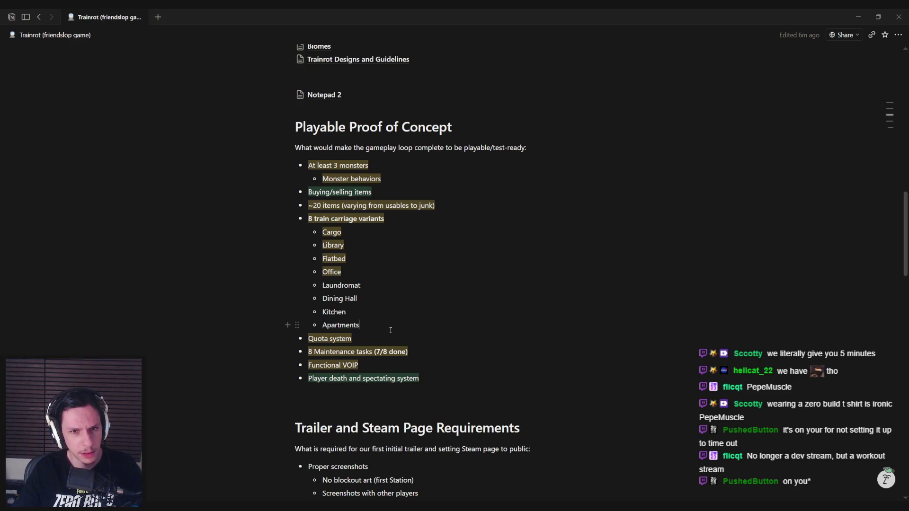
{"action": "scroll", "coordinate": [390, 330], "scroll_direction": "down", "scroll_amount": 2}
{"action": "scroll", "coordinate": [391, 331], "scroll_direction": "down", "scroll_amount": 3}
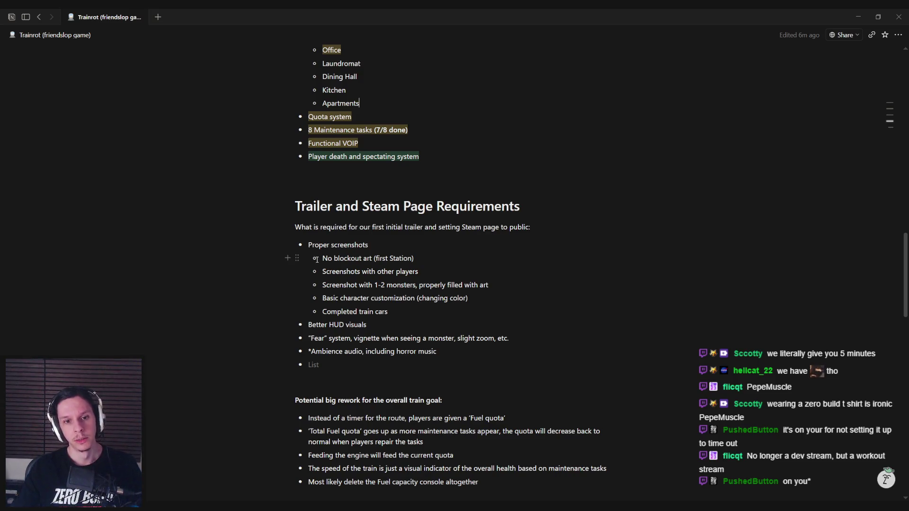
{"action": "left_click_drag", "start_coordinate": [322, 258], "coordinate": [415, 259]}
{"action": "left_click", "coordinate": [414, 258]}
{"action": "key", "text": "alt+Tab"}
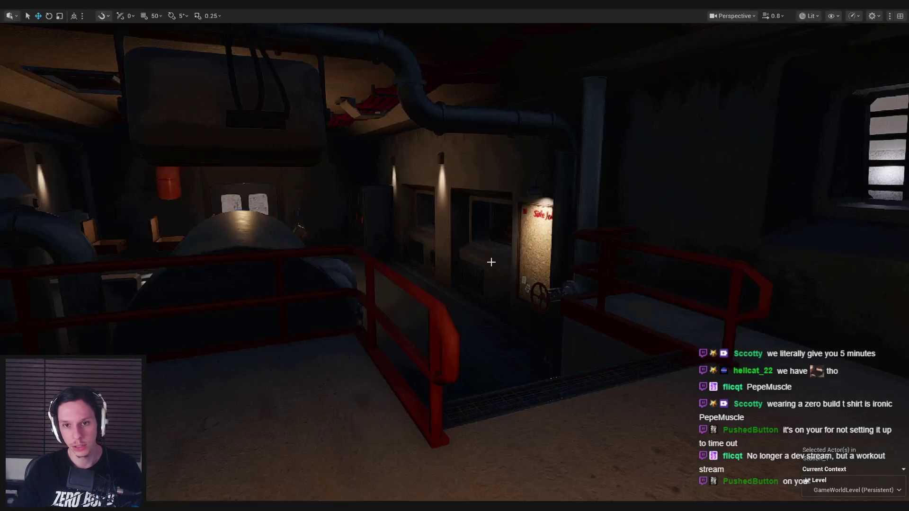
Step: Fly the camera to the alley's SELL door and ticket window with the viewport full screen
{"action": "left_click_drag", "start_coordinate": [633, 305], "coordinate": [633, 305]}
{"action": "key", "text": "F11"}
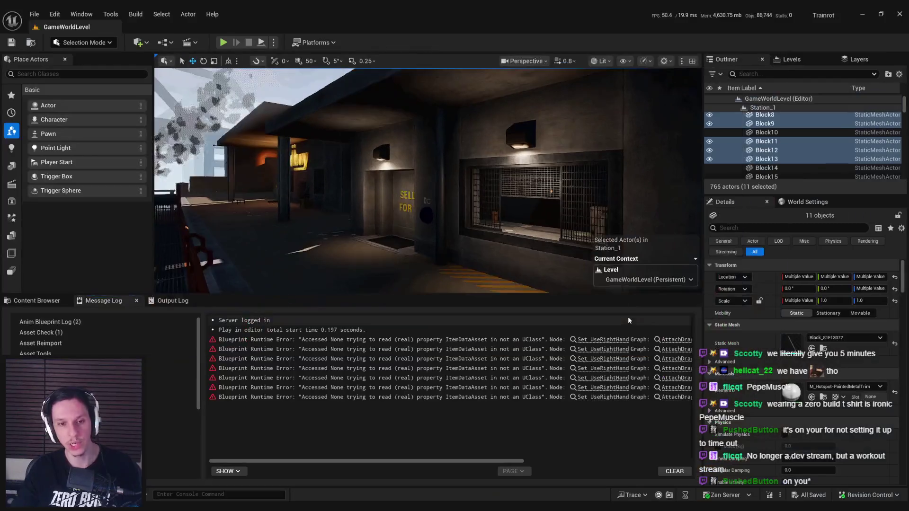
{"action": "key", "text": "F11"}
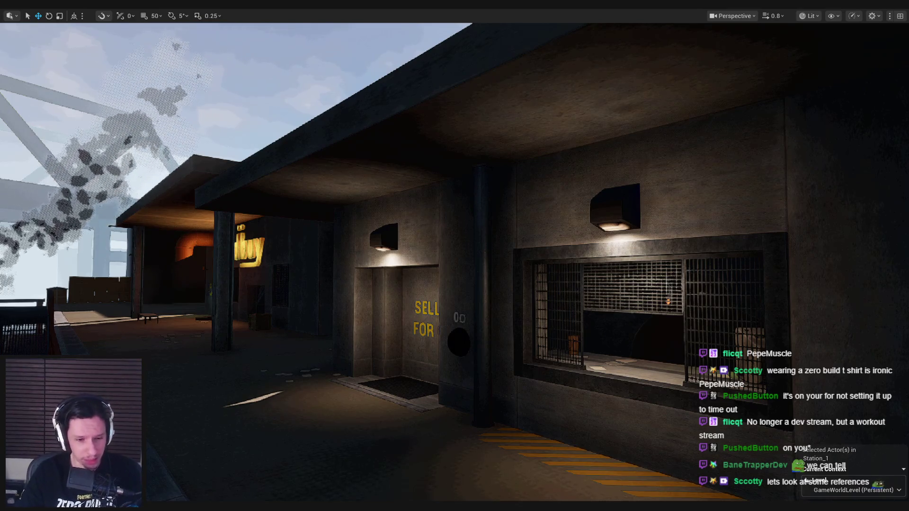
{"action": "key", "text": "alt+Tab"}
{"action": "scroll", "coordinate": [303, 305], "scroll_direction": "down", "scroll_amount": 3}
Step: Zoom and pan across the board's concrete building references to survey every image group
{"action": "scroll", "coordinate": [286, 325], "scroll_direction": "up", "scroll_amount": 4}
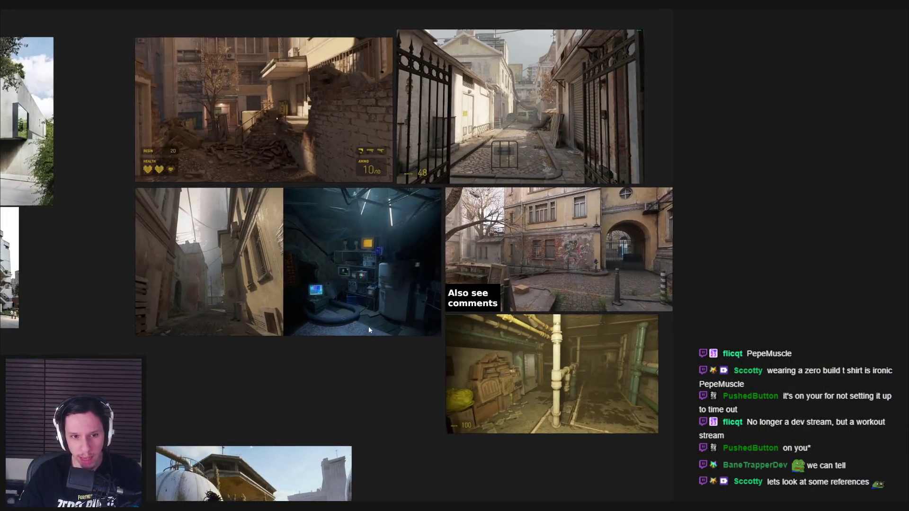
{"action": "scroll", "coordinate": [368, 330], "scroll_direction": "up", "scroll_amount": 2}
{"action": "left_click_drag", "start_coordinate": [320, 306], "coordinate": [507, 337]}
{"action": "scroll", "coordinate": [507, 336], "scroll_direction": "down", "scroll_amount": 3}
{"action": "left_click_drag", "start_coordinate": [341, 283], "coordinate": [454, 319]}
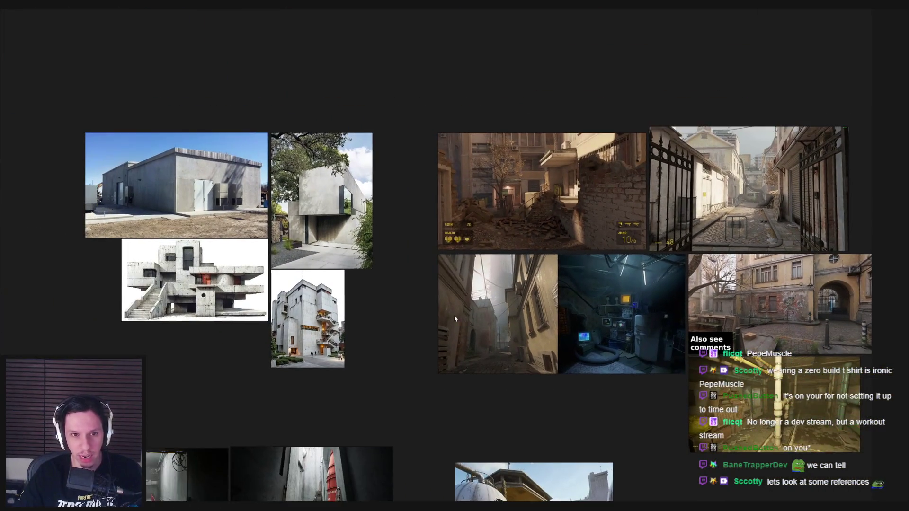
{"action": "scroll", "coordinate": [237, 273], "scroll_direction": "up", "scroll_amount": 3}
{"action": "mouse_move", "coordinate": [255, 280]}
{"action": "left_mouse_down"}
{"action": "mouse_move", "coordinate": [396, 285]}
{"action": "mouse_move", "coordinate": [485, 329]}
{"action": "left_mouse_up"}
{"action": "scroll", "coordinate": [397, 285], "scroll_direction": "down", "scroll_amount": 2}
{"action": "scroll", "coordinate": [397, 285], "scroll_direction": "down", "scroll_amount": 2}
{"action": "scroll", "coordinate": [485, 328], "scroll_direction": "up", "scroll_amount": 3}
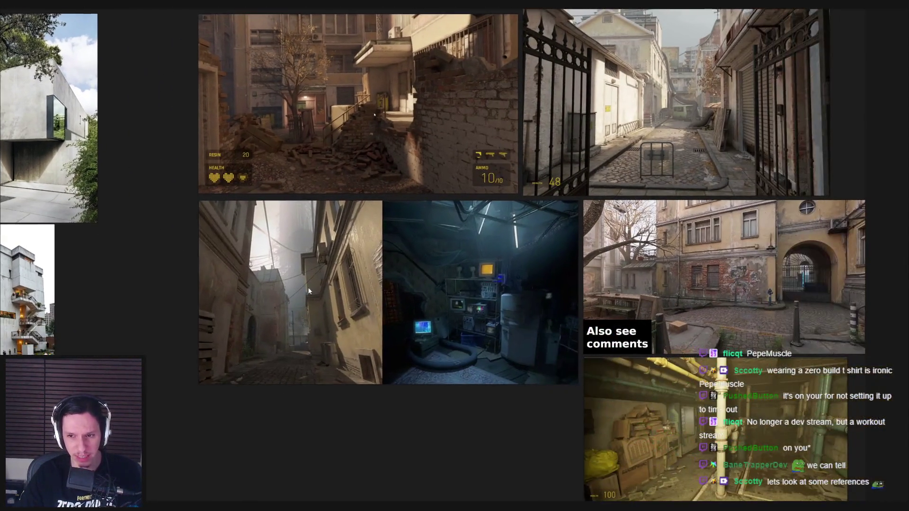
{"action": "mouse_move", "coordinate": [531, 354]}
{"action": "left_mouse_down"}
{"action": "mouse_move", "coordinate": [380, 241]}
{"action": "mouse_move", "coordinate": [499, 197]}
{"action": "left_mouse_up"}
{"action": "scroll", "coordinate": [380, 241], "scroll_direction": "down", "scroll_amount": 3}
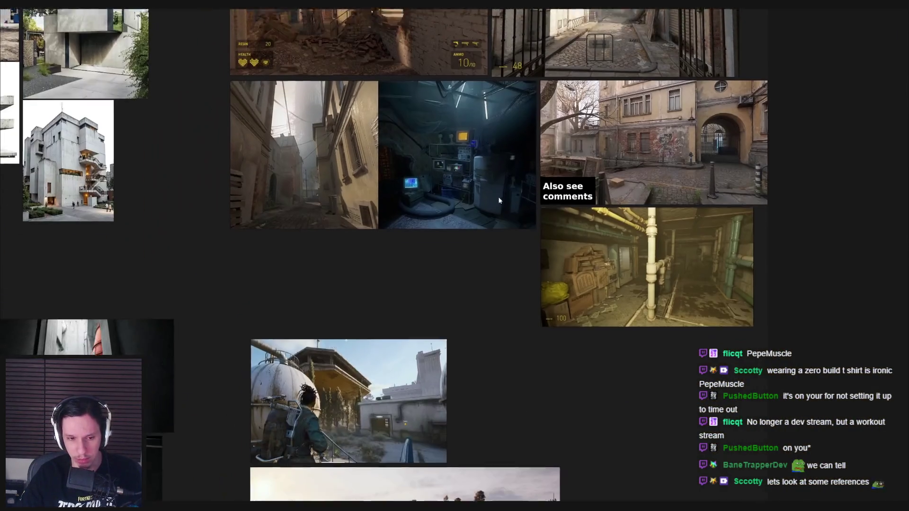
{"action": "scroll", "coordinate": [379, 234], "scroll_direction": "down", "scroll_amount": 3}
{"action": "scroll", "coordinate": [375, 339], "scroll_direction": "up", "scroll_amount": 6}
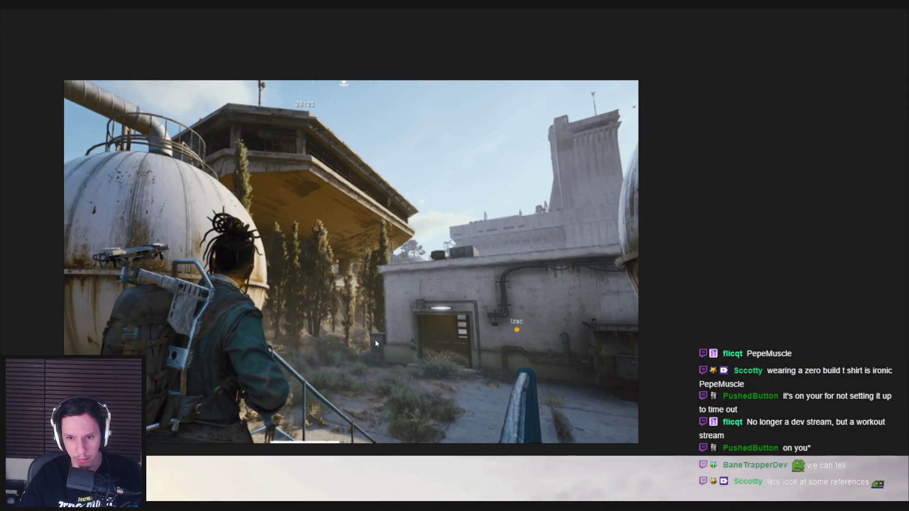
Step: Zoom in on the soldier screenshot showing the concrete wall beside a doorway
{"action": "left_click_drag", "start_coordinate": [375, 340], "coordinate": [382, 269]}
{"action": "scroll", "coordinate": [382, 272], "scroll_direction": "down", "scroll_amount": 5}
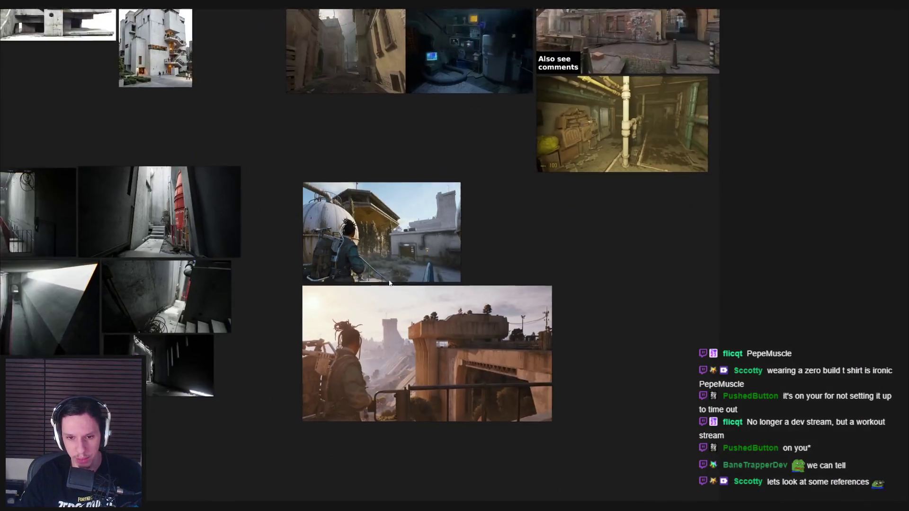
{"action": "scroll", "coordinate": [411, 294], "scroll_direction": "up", "scroll_amount": 4}
{"action": "scroll", "coordinate": [410, 293], "scroll_direction": "up", "scroll_amount": 3}
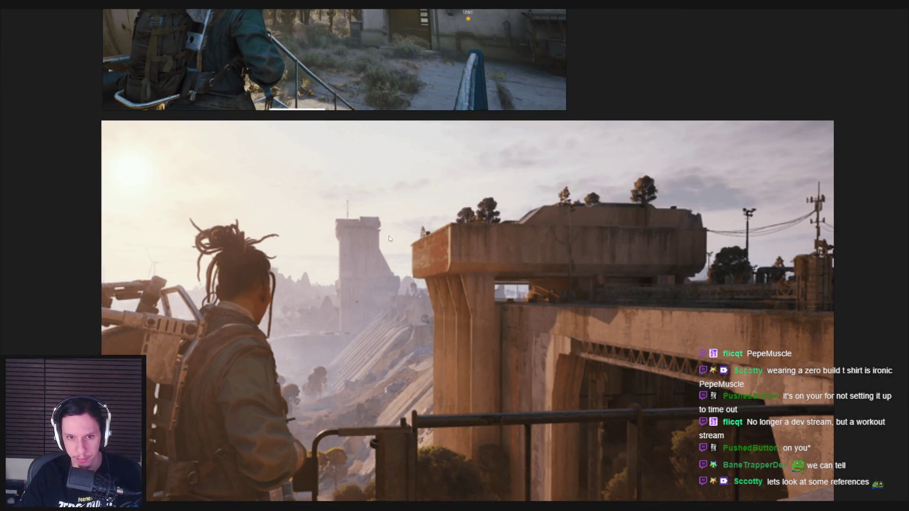
{"action": "scroll", "coordinate": [379, 237], "scroll_direction": "down", "scroll_amount": 4}
{"action": "left_click_drag", "start_coordinate": [351, 223], "coordinate": [337, 321]}
{"action": "scroll", "coordinate": [338, 322], "scroll_direction": "up", "scroll_amount": 3}
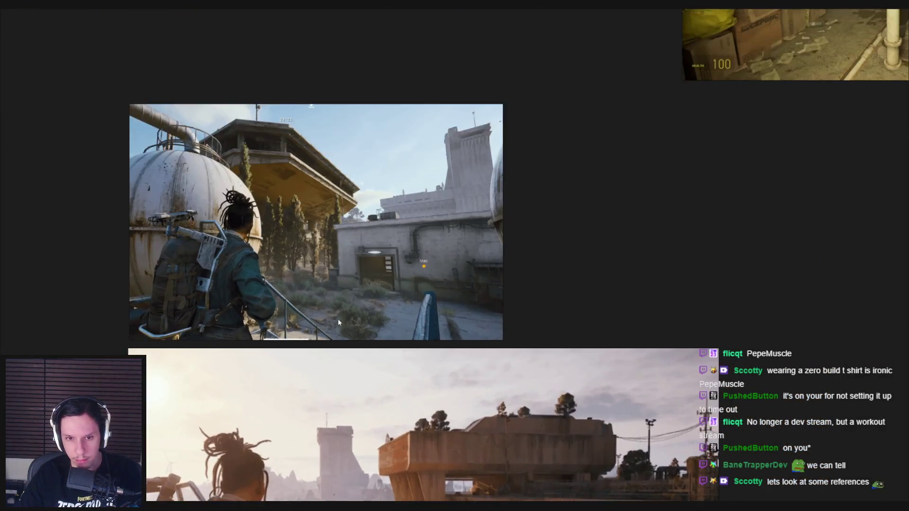
{"action": "scroll", "coordinate": [334, 304], "scroll_direction": "up", "scroll_amount": 2}
{"action": "scroll", "coordinate": [370, 284], "scroll_direction": "up", "scroll_amount": 3}
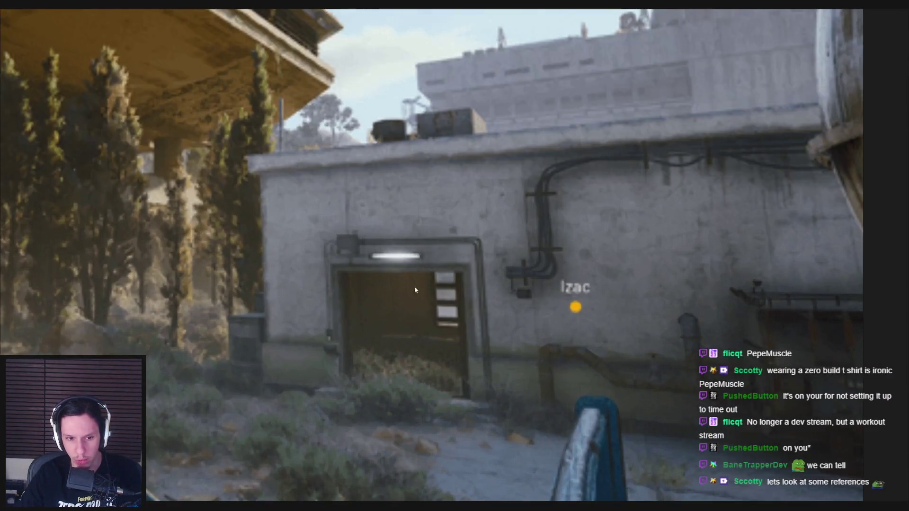
Step: Compare against Unreal, moving the camera toward the ticket window, then pulling back and turning left
{"action": "key", "text": "alt+Tab"}
{"action": "key", "text": "alt+Tab"}
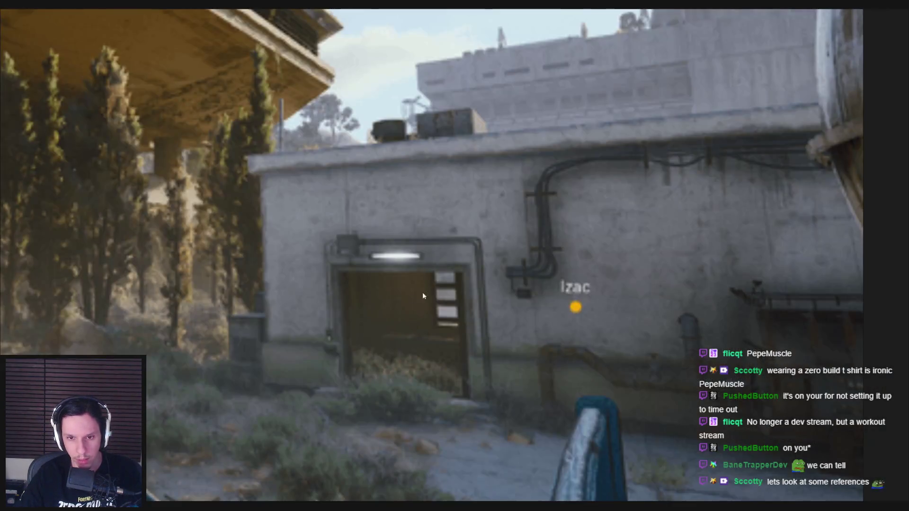
{"action": "scroll", "coordinate": [417, 294], "scroll_direction": "down", "scroll_amount": 3}
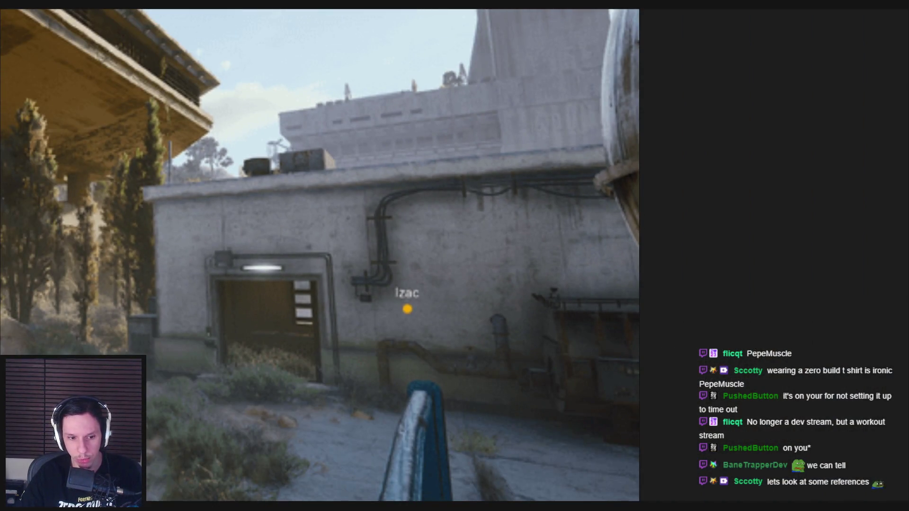
{"action": "key", "text": "alt+Tab"}
{"action": "left_click_drag", "start_coordinate": [464, 260], "coordinate": [530, 199]}
{"action": "mouse_move", "coordinate": [198, 197]}
{"action": "left_mouse_down"}
{"action": "mouse_move", "coordinate": [184, 223]}
{"action": "mouse_move", "coordinate": [161, 237]}
{"action": "left_mouse_up"}
{"action": "key", "text": "alt+Tab"}
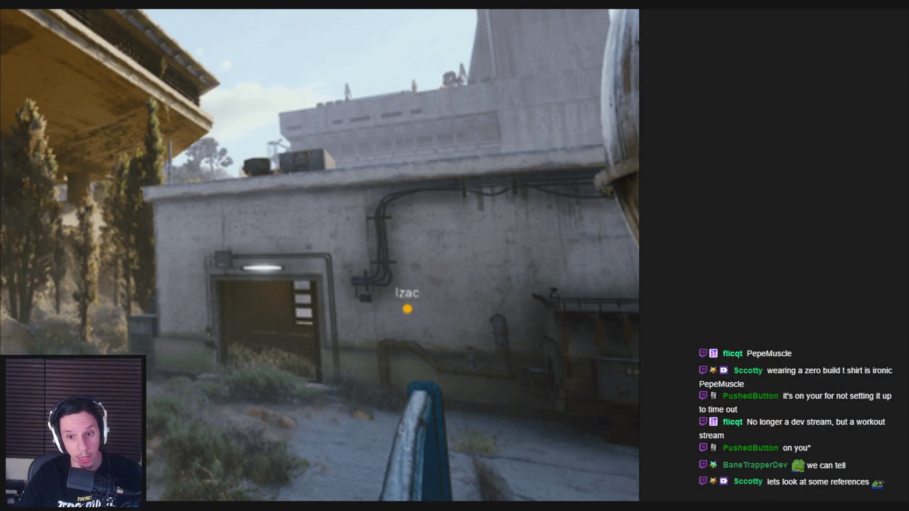
{"action": "key", "text": "alt+Tab"}
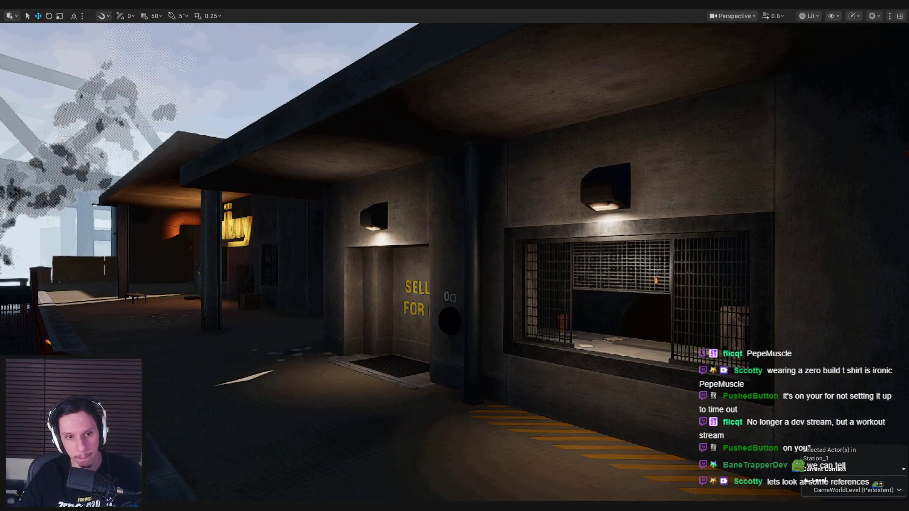
Step: Step forward two reference screenshots to the enlarged tower image, then select the level's floor piece
{"action": "key", "text": "alt+Tab"}
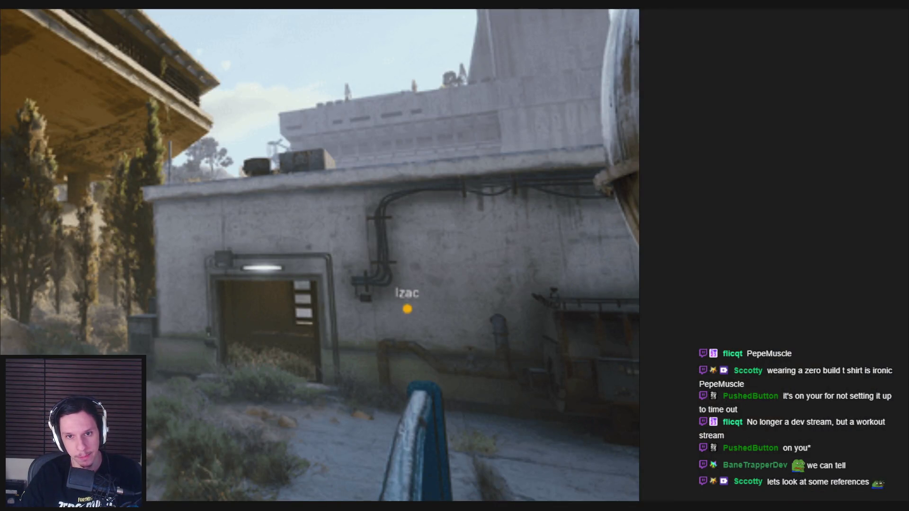
{"action": "key", "text": "Right"}
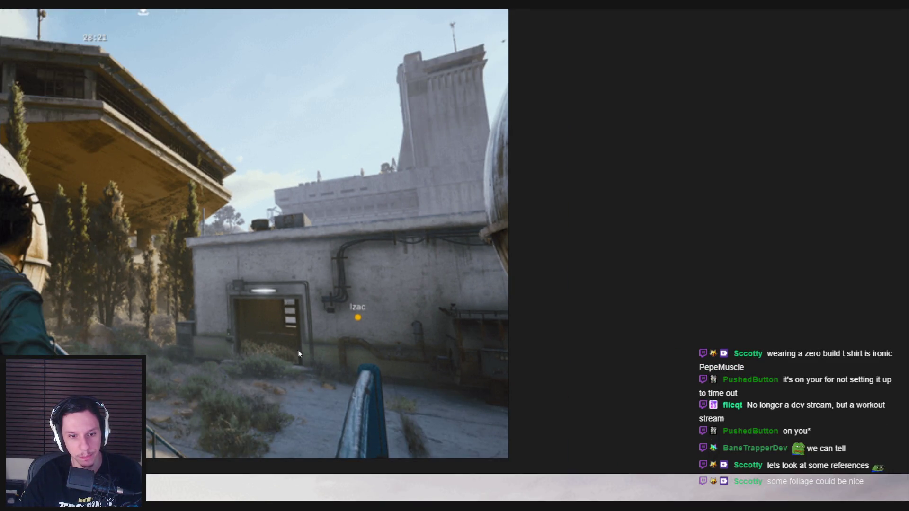
{"action": "key", "text": "Right"}
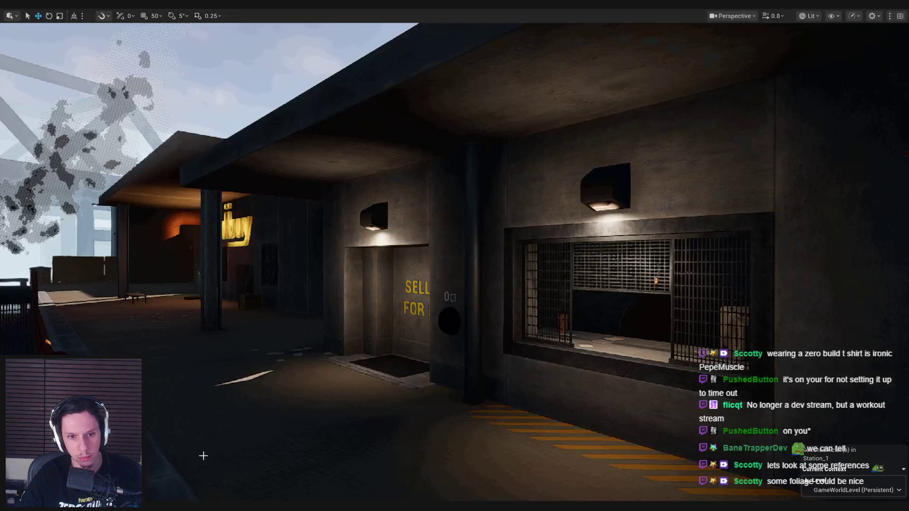
{"action": "left_click", "coordinate": [294, 359]}
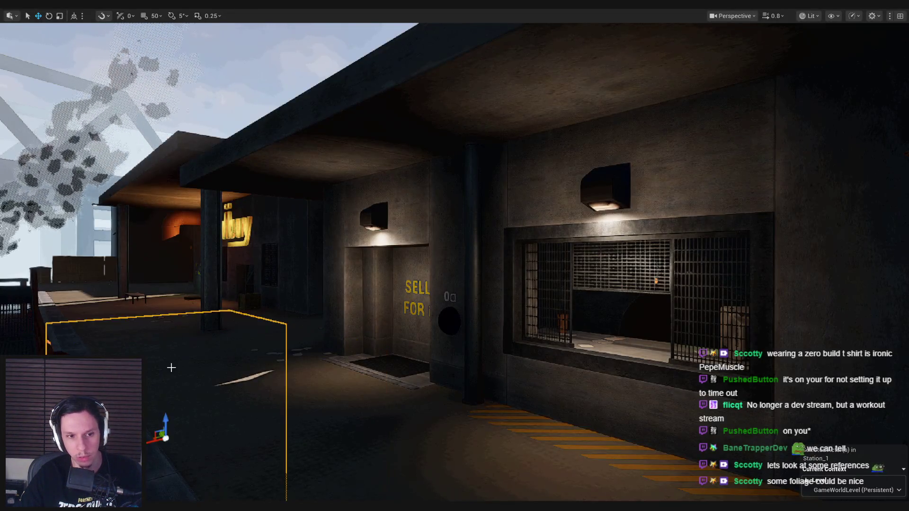
Step: Zoom out and pan the board up to the character and bridge game screenshots
{"action": "key", "text": "alt+Tab"}
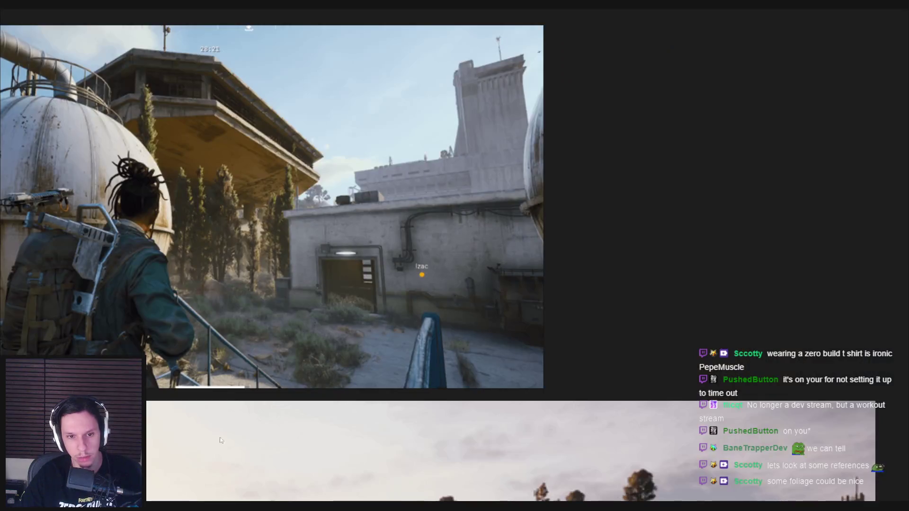
{"action": "scroll", "coordinate": [239, 354], "scroll_direction": "down", "scroll_amount": 3}
{"action": "left_click_drag", "start_coordinate": [283, 382], "coordinate": [275, 298]}
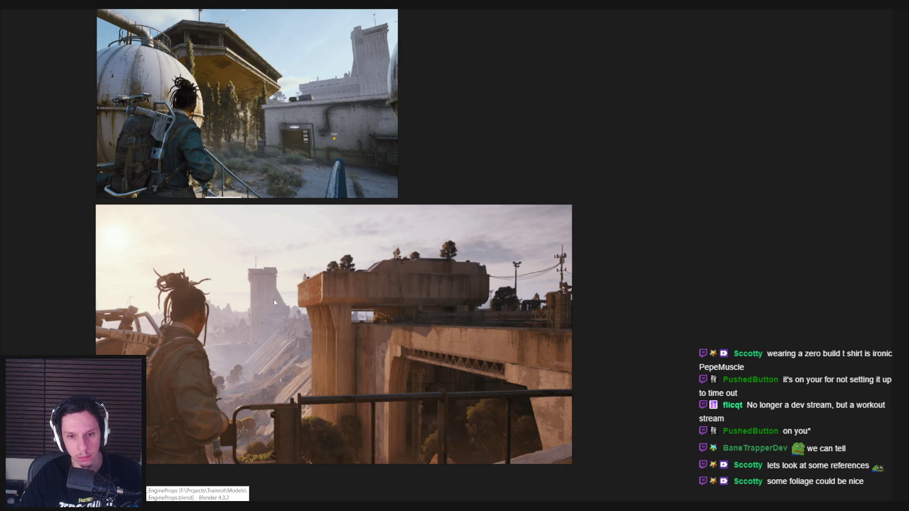
{"action": "scroll", "coordinate": [274, 299], "scroll_direction": "down", "scroll_amount": 3}
Step: Zoom and pan the board to frame the courtyard image's brick wall
{"action": "mouse_move", "coordinate": [216, 290]}
{"action": "left_mouse_down"}
{"action": "mouse_move", "coordinate": [295, 353]}
{"action": "mouse_move", "coordinate": [282, 383]}
{"action": "left_mouse_up"}
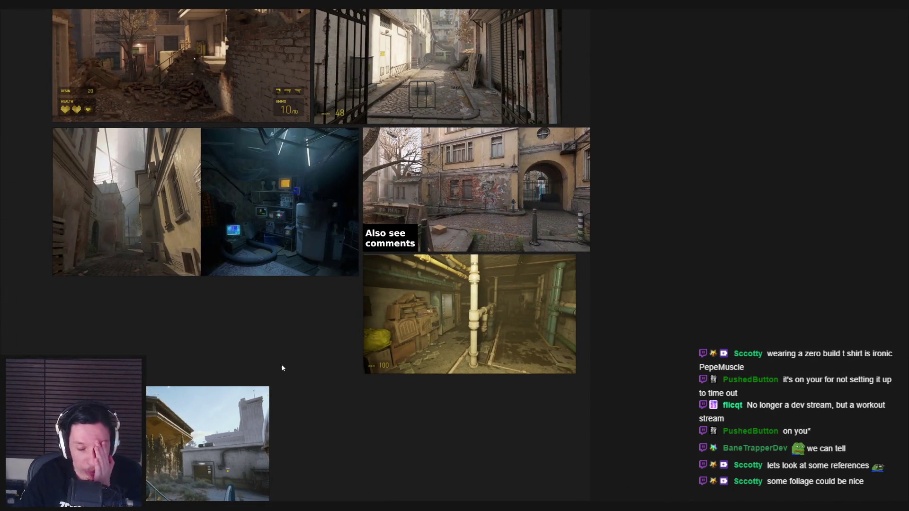
{"action": "scroll", "coordinate": [326, 286], "scroll_direction": "up", "scroll_amount": 5}
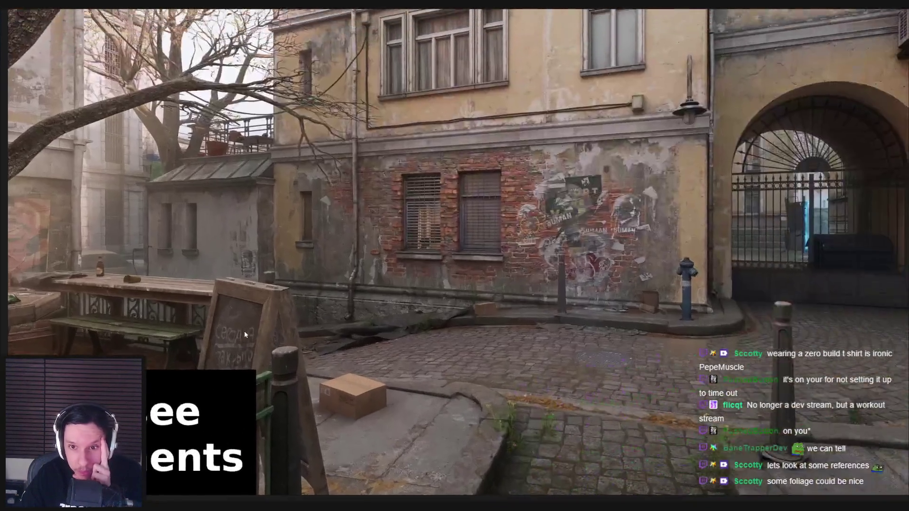
{"action": "scroll", "coordinate": [331, 269], "scroll_direction": "up", "scroll_amount": 1}
{"action": "left_click_drag", "start_coordinate": [331, 269], "coordinate": [331, 306]}
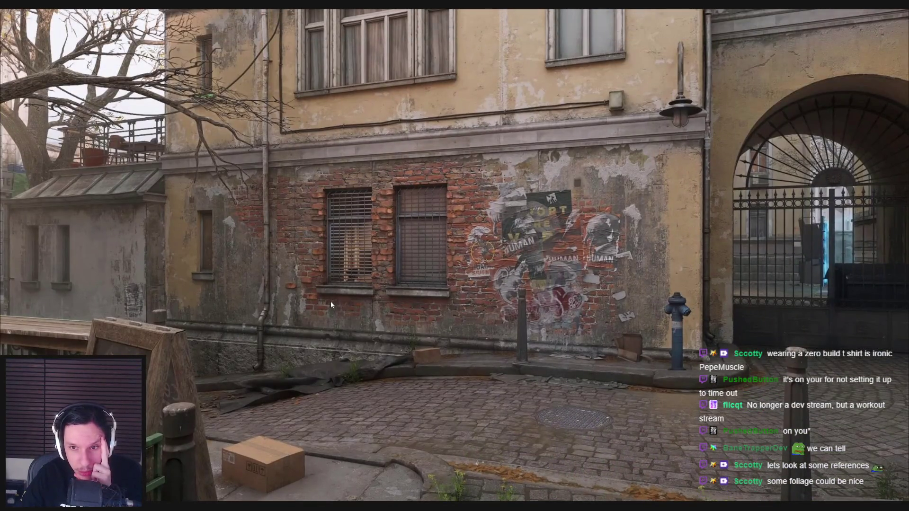
{"action": "scroll", "coordinate": [331, 304], "scroll_direction": "down", "scroll_amount": 1}
{"action": "scroll", "coordinate": [563, 273], "scroll_direction": "up", "scroll_amount": 3}
{"action": "scroll", "coordinate": [406, 295], "scroll_direction": "down", "scroll_amount": 5}
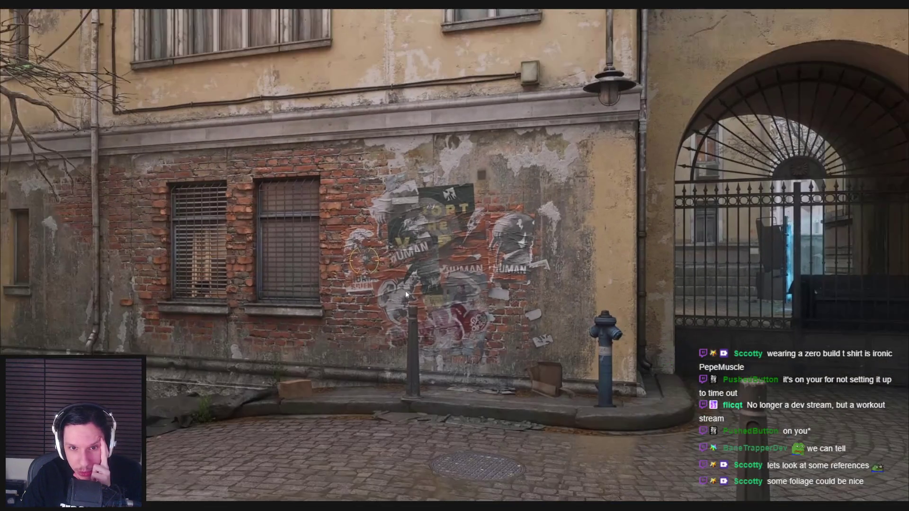
{"action": "scroll", "coordinate": [306, 298], "scroll_direction": "up", "scroll_amount": 2}
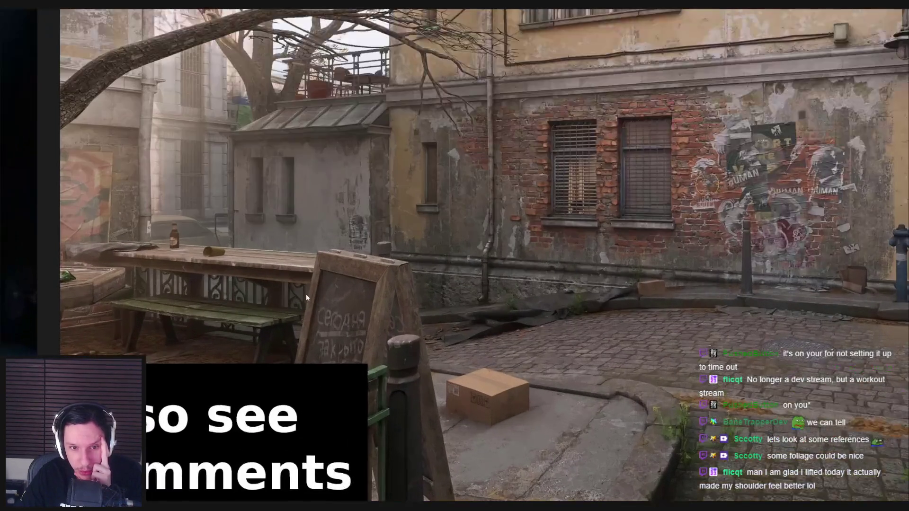
{"action": "scroll", "coordinate": [306, 294], "scroll_direction": "down", "scroll_amount": 2}
{"action": "scroll", "coordinate": [361, 362], "scroll_direction": "up", "scroll_amount": 1}
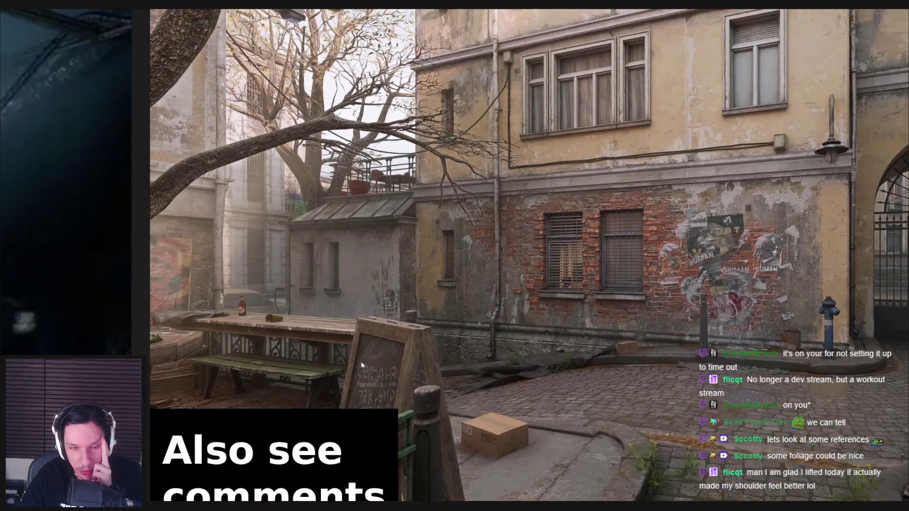
{"action": "scroll", "coordinate": [343, 354], "scroll_direction": "down", "scroll_amount": 1}
{"action": "scroll", "coordinate": [344, 358], "scroll_direction": "down", "scroll_amount": 5}
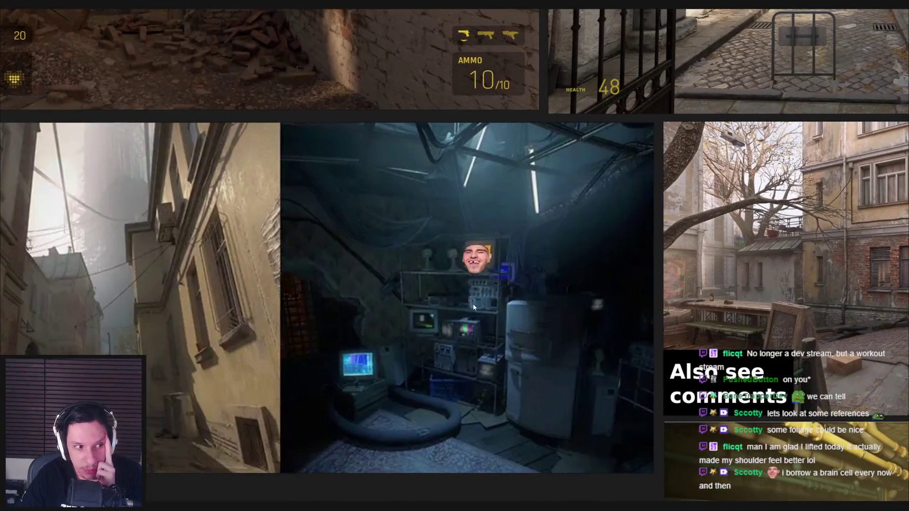
Step: Bring the left-side and bottom-row screenshots into view, briefly selecting then deselecting images
{"action": "left_click_drag", "start_coordinate": [415, 306], "coordinate": [447, 315]}
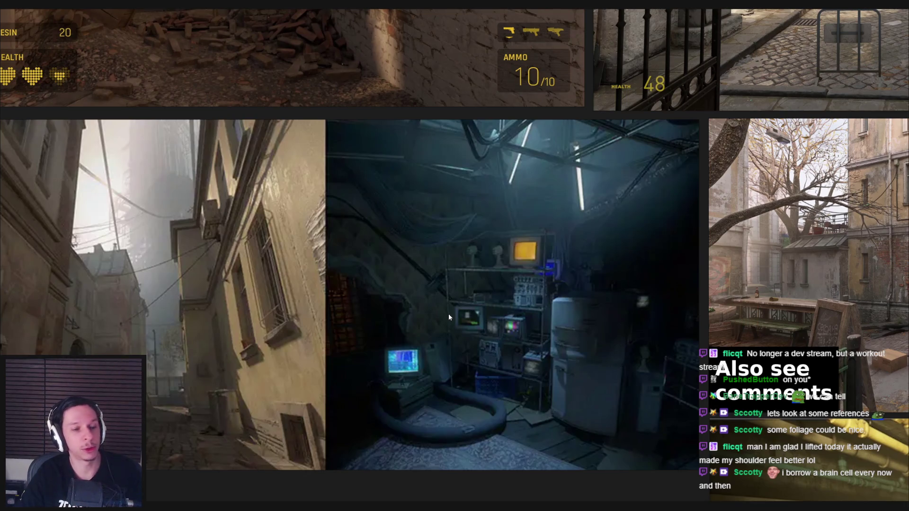
{"action": "scroll", "coordinate": [580, 323], "scroll_direction": "down", "scroll_amount": 4}
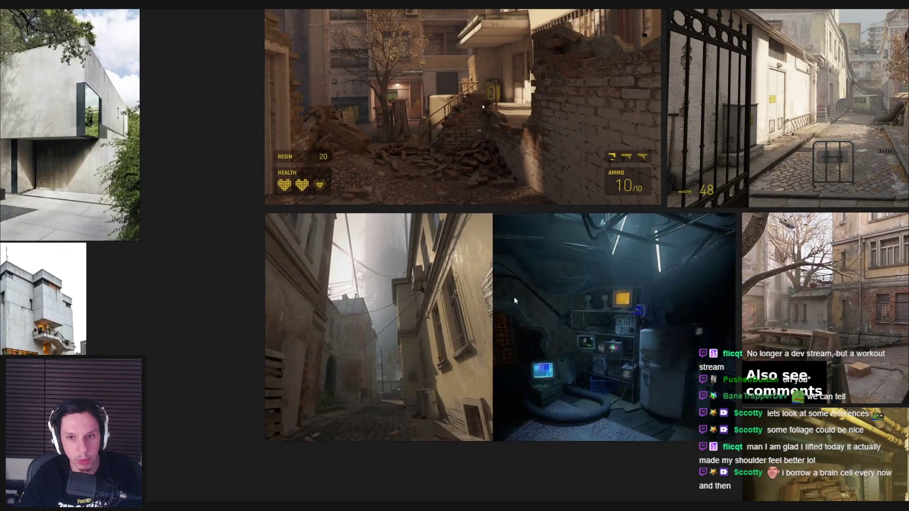
{"action": "left_click_drag", "start_coordinate": [514, 297], "coordinate": [328, 337]}
{"action": "scroll", "coordinate": [329, 337], "scroll_direction": "up", "scroll_amount": 3}
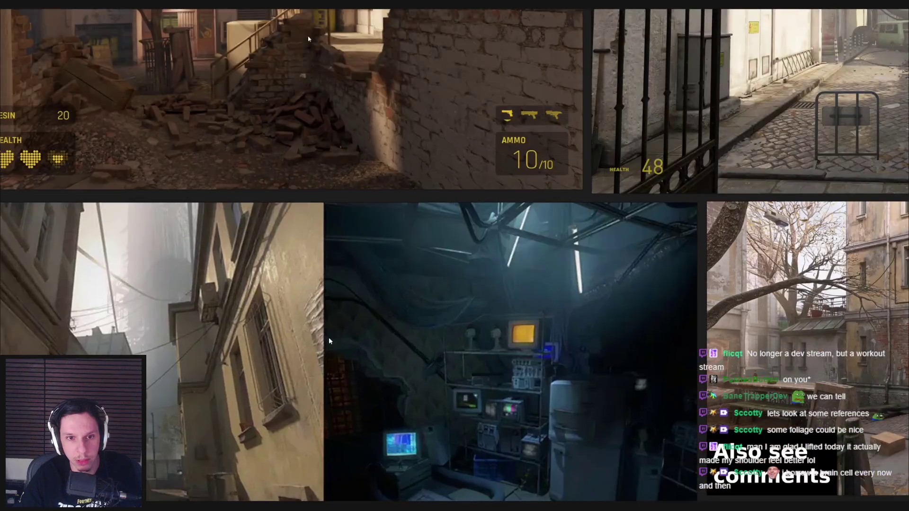
{"action": "left_click", "coordinate": [381, 359]}
{"action": "left_click", "coordinate": [345, 488]}
{"action": "scroll", "coordinate": [396, 358], "scroll_direction": "down", "scroll_amount": 3}
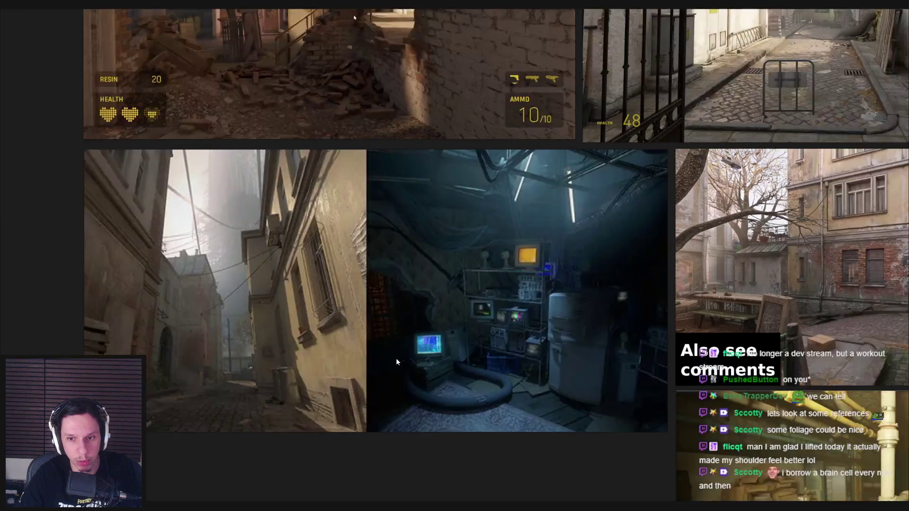
Step: Scroll the board left and zoom in and out across the screenshots
{"action": "scroll", "coordinate": [396, 359], "scroll_direction": "left", "scroll_amount": 10}
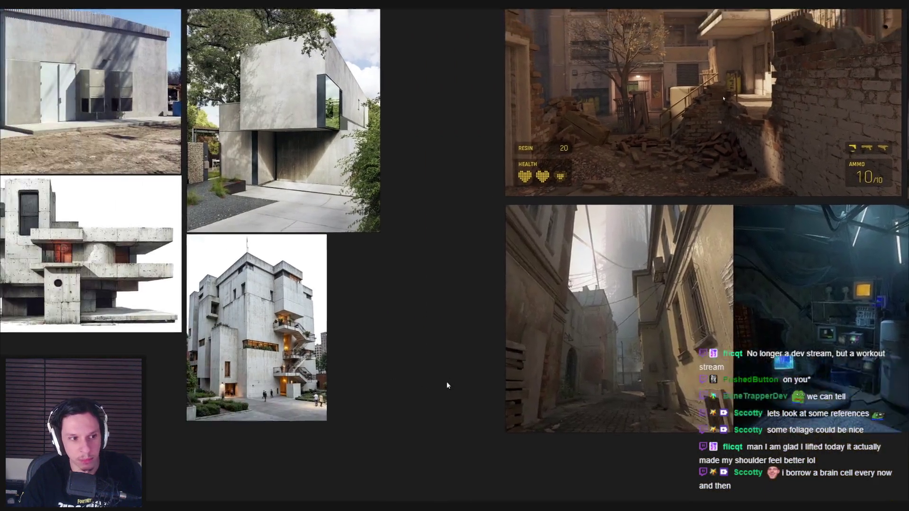
{"action": "scroll", "coordinate": [447, 382], "scroll_direction": "up", "scroll_amount": 2}
{"action": "scroll", "coordinate": [425, 326], "scroll_direction": "up", "scroll_amount": 5}
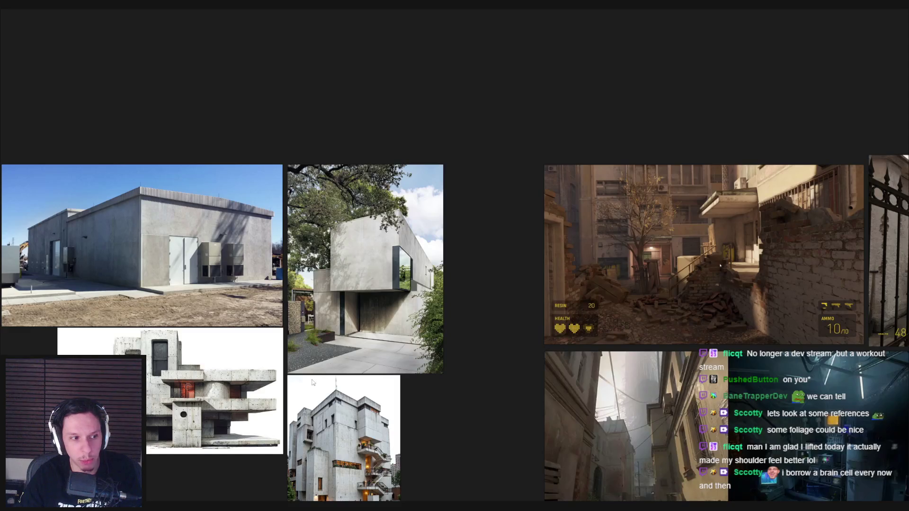
{"action": "scroll", "coordinate": [434, 327], "scroll_direction": "left", "scroll_amount": 5}
{"action": "scroll", "coordinate": [435, 327], "scroll_direction": "up", "scroll_amount": 3}
{"action": "scroll", "coordinate": [436, 308], "scroll_direction": "down", "scroll_amount": 4}
{"action": "scroll", "coordinate": [441, 226], "scroll_direction": "up", "scroll_amount": 4}
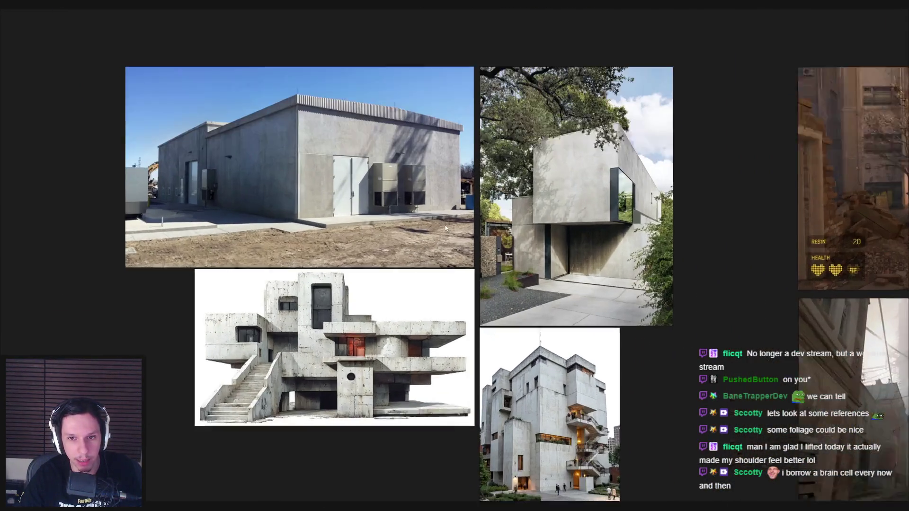
{"action": "scroll", "coordinate": [441, 226], "scroll_direction": "up", "scroll_amount": 2}
{"action": "scroll", "coordinate": [423, 213], "scroll_direction": "down", "scroll_amount": 4}
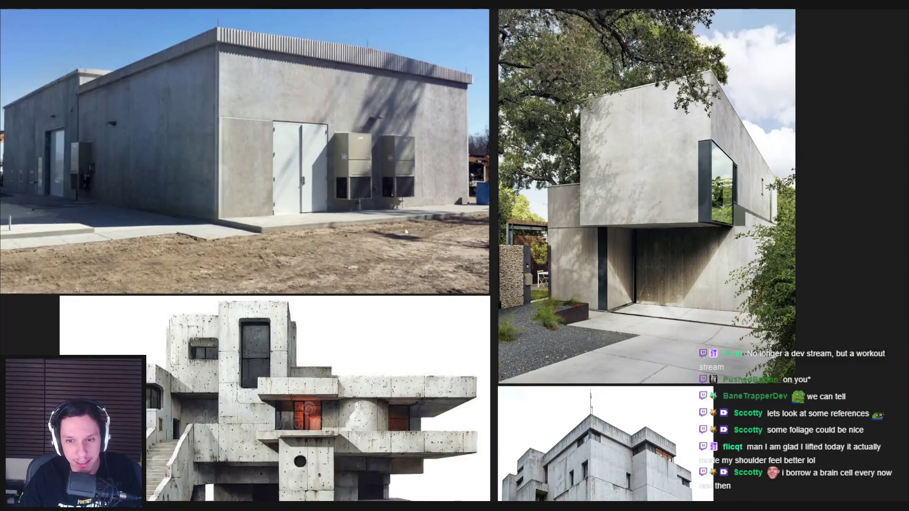
{"action": "scroll", "coordinate": [402, 233], "scroll_direction": "up", "scroll_amount": 4}
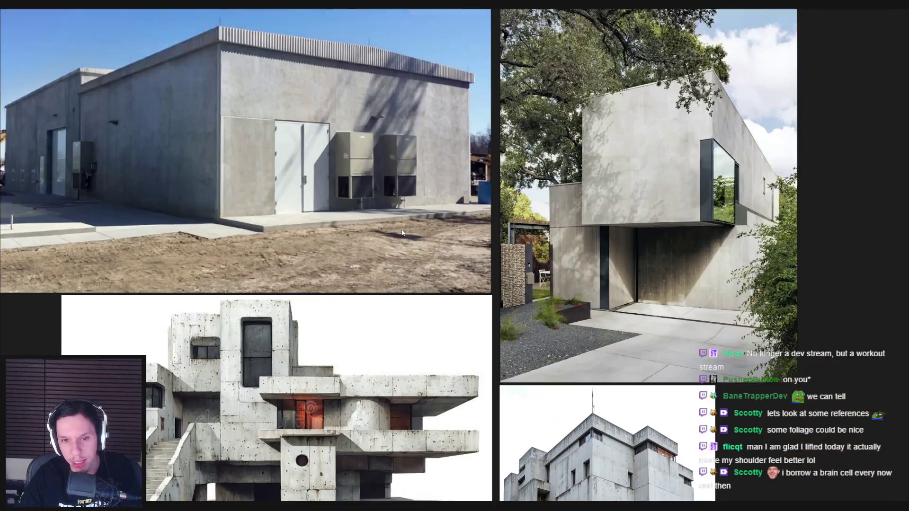
{"action": "scroll", "coordinate": [462, 314], "scroll_direction": "down", "scroll_amount": 2}
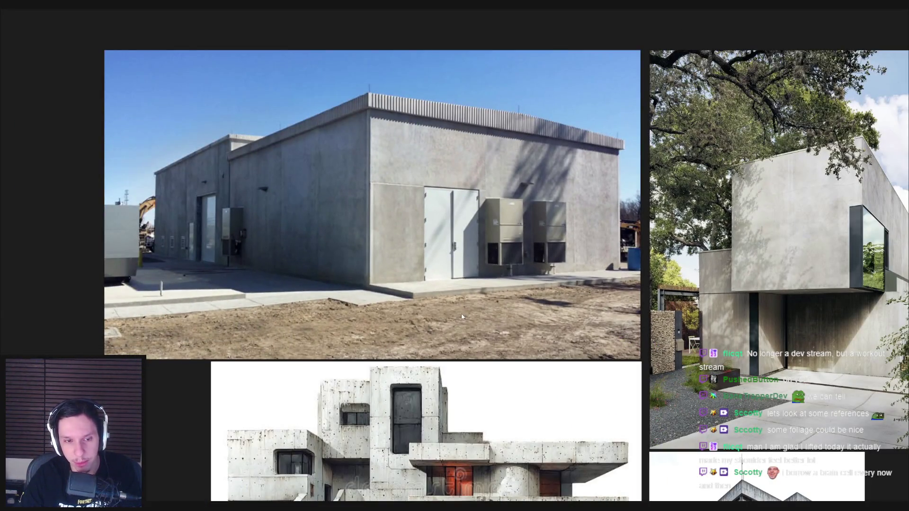
{"action": "scroll", "coordinate": [461, 314], "scroll_direction": "down", "scroll_amount": 3}
Step: Centre the game screenshots, bringing the brick-wall and gate images forward
{"action": "left_click_drag", "start_coordinate": [674, 336], "coordinate": [374, 291]}
{"action": "scroll", "coordinate": [374, 291], "scroll_direction": "up", "scroll_amount": 2}
{"action": "left_click_drag", "start_coordinate": [510, 299], "coordinate": [260, 282]}
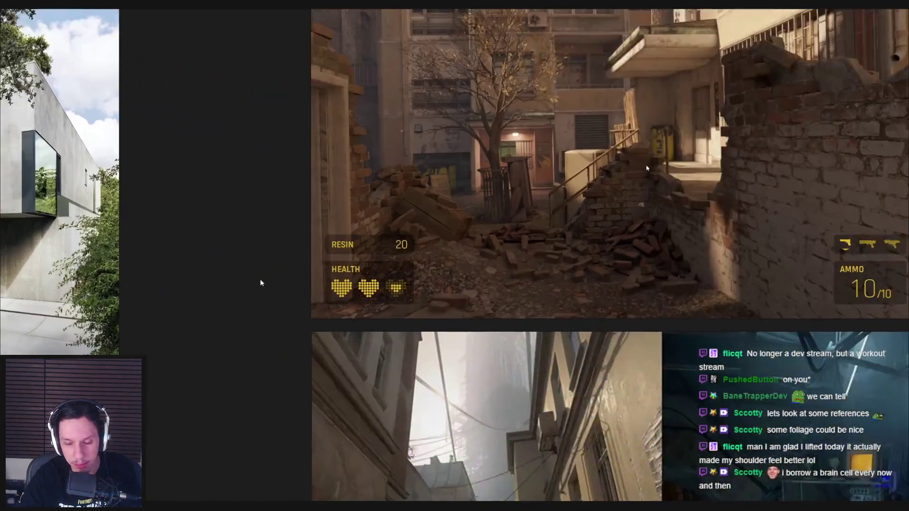
{"action": "scroll", "coordinate": [604, 294], "scroll_direction": "down", "scroll_amount": 2}
{"action": "left_click_drag", "start_coordinate": [604, 294], "coordinate": [453, 285]}
{"action": "scroll", "coordinate": [623, 296], "scroll_direction": "up", "scroll_amount": 1}
{"action": "left_click_drag", "start_coordinate": [624, 296], "coordinate": [511, 283]}
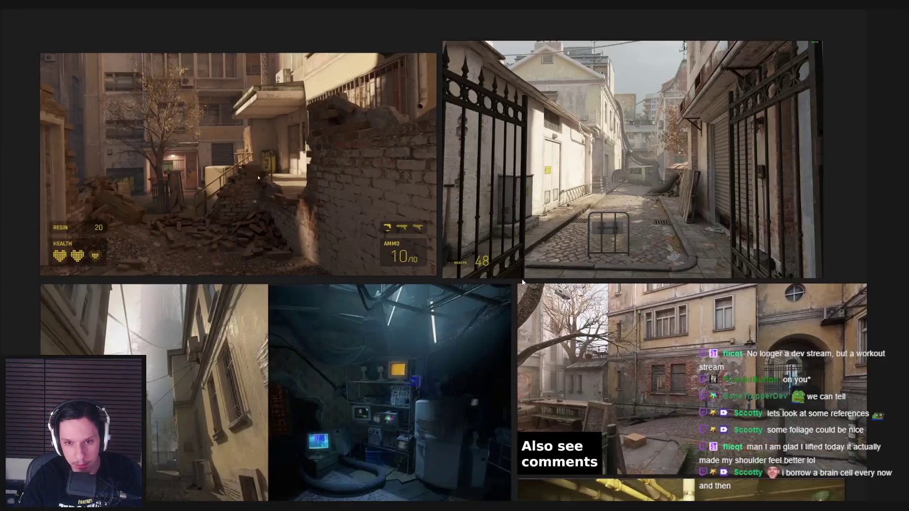
{"action": "scroll", "coordinate": [510, 282], "scroll_direction": "up", "scroll_amount": 2}
{"action": "scroll", "coordinate": [510, 281], "scroll_direction": "down", "scroll_amount": 2}
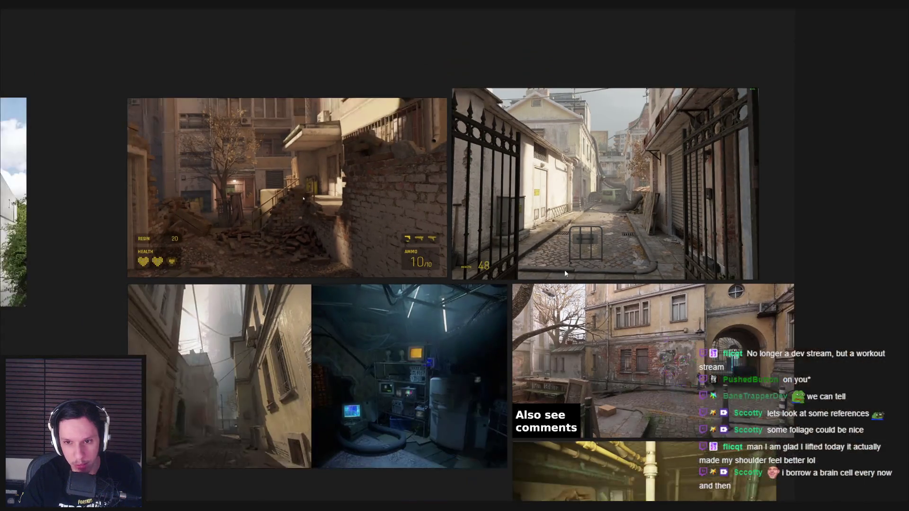
{"action": "scroll", "coordinate": [564, 270], "scroll_direction": "up", "scroll_amount": 4}
{"action": "scroll", "coordinate": [541, 300], "scroll_direction": "down", "scroll_amount": 2}
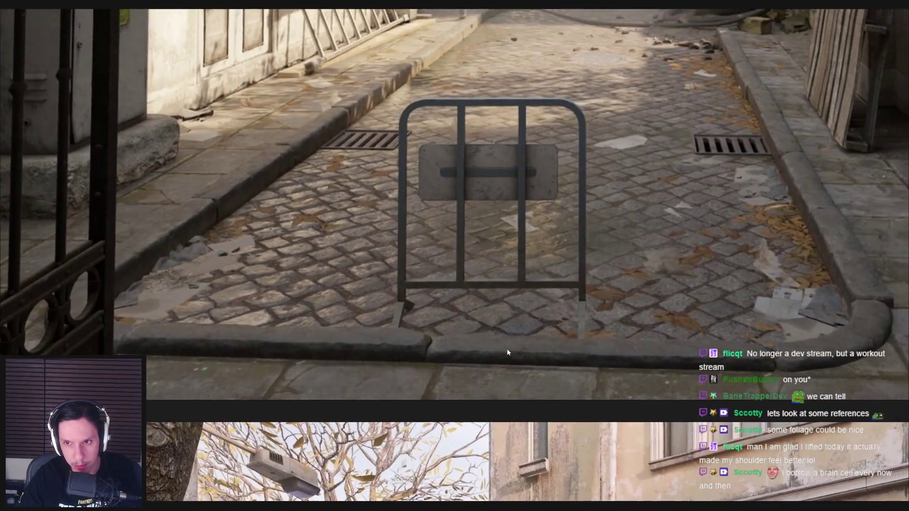
Step: Flip between the Unreal level and the gated alley reference to compare them
{"action": "key", "text": "alt+Tab"}
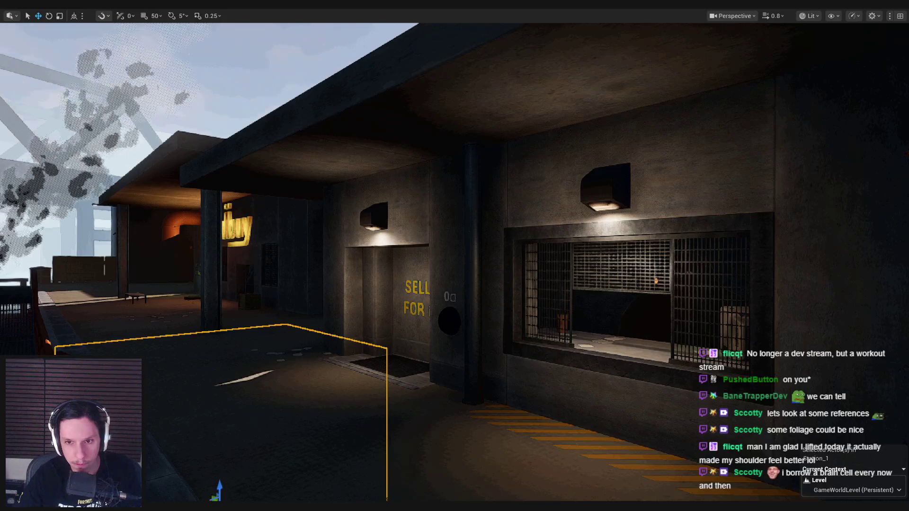
{"action": "key", "text": "alt+Tab"}
{"action": "key", "text": "alt+Tab"}
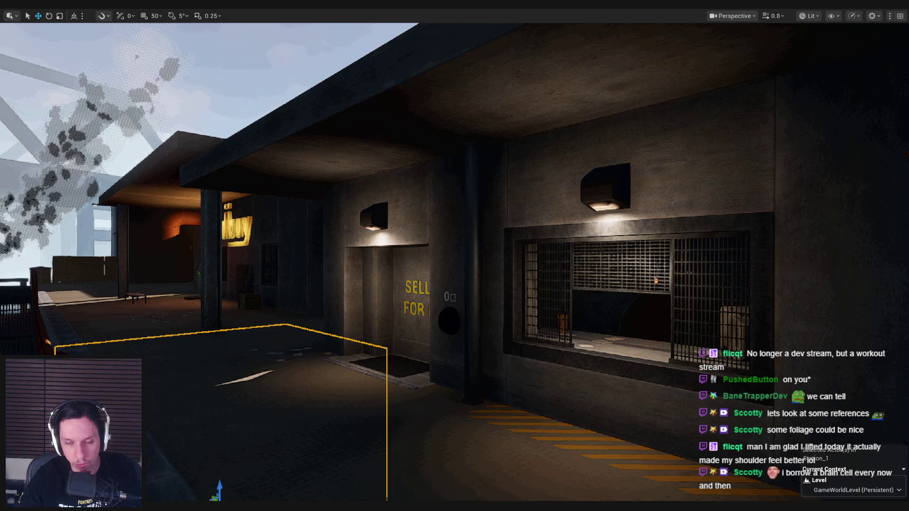
{"action": "key", "text": "alt+Tab"}
{"action": "key", "text": "alt+Tab"}
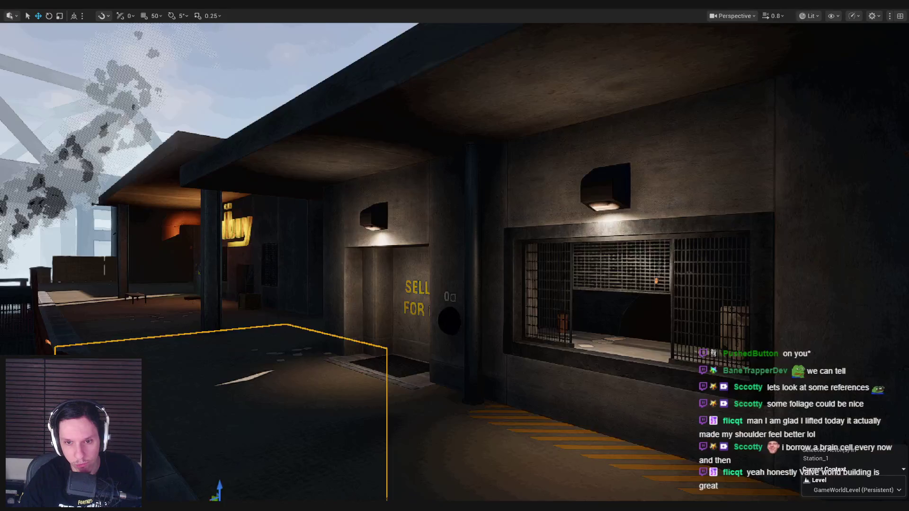
{"action": "key", "text": "alt+Tab"}
{"action": "scroll", "coordinate": [261, 334], "scroll_direction": "down", "scroll_amount": 5}
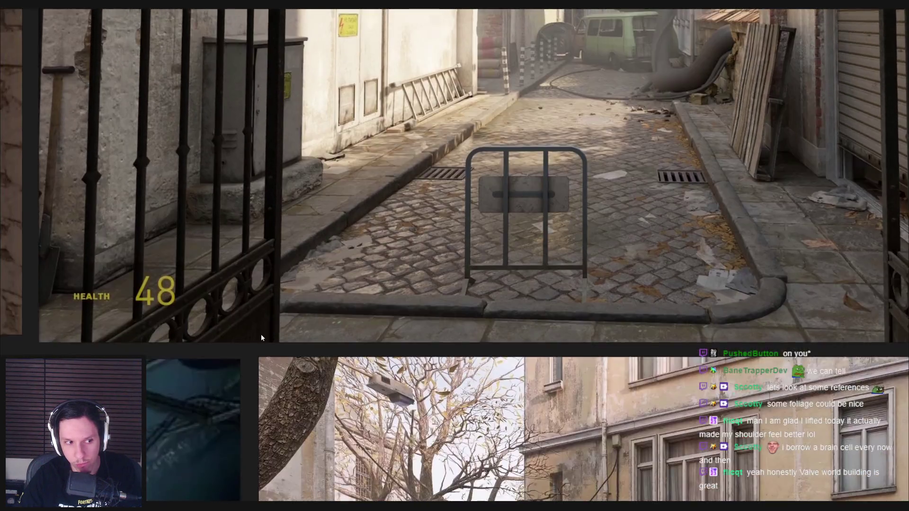
Step: Zoom in and out repeatedly on the courtyard reference image
{"action": "scroll", "coordinate": [419, 388], "scroll_direction": "up", "scroll_amount": 5}
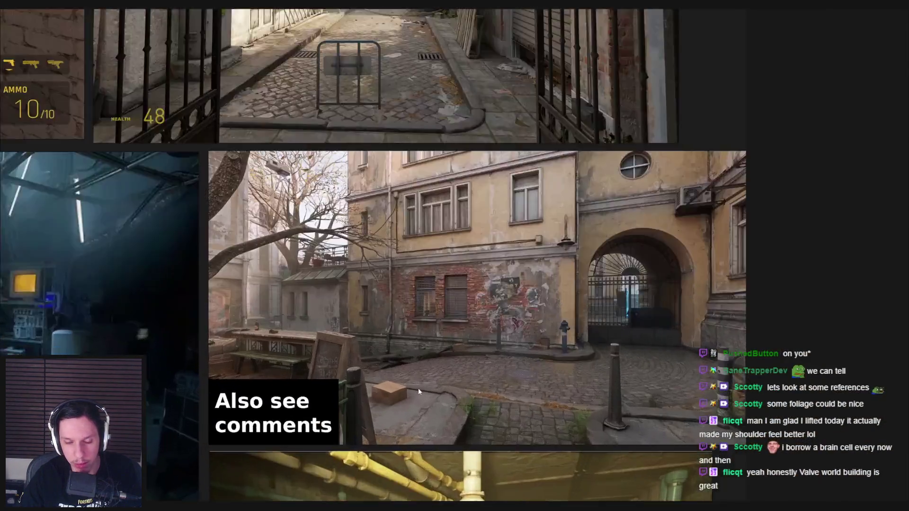
{"action": "scroll", "coordinate": [469, 398], "scroll_direction": "down", "scroll_amount": 2}
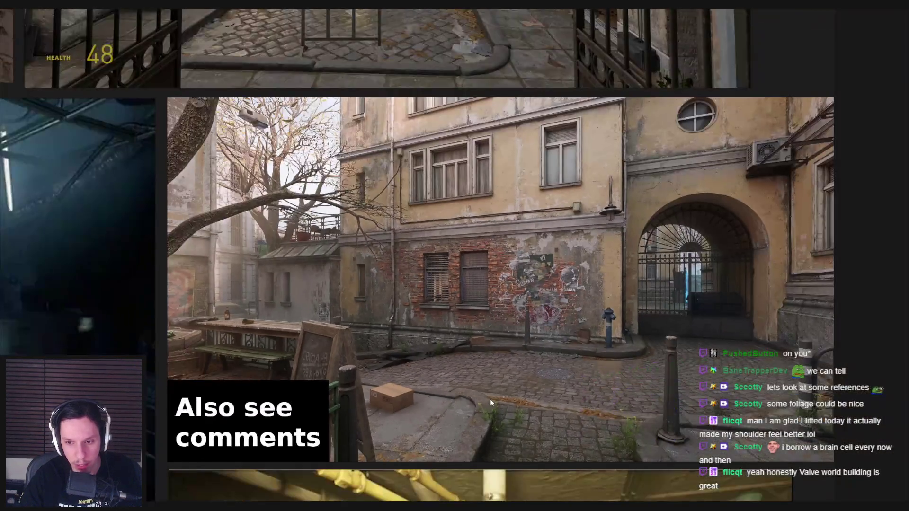
{"action": "scroll", "coordinate": [474, 369], "scroll_direction": "up", "scroll_amount": 4}
{"action": "scroll", "coordinate": [450, 356], "scroll_direction": "down", "scroll_amount": 5}
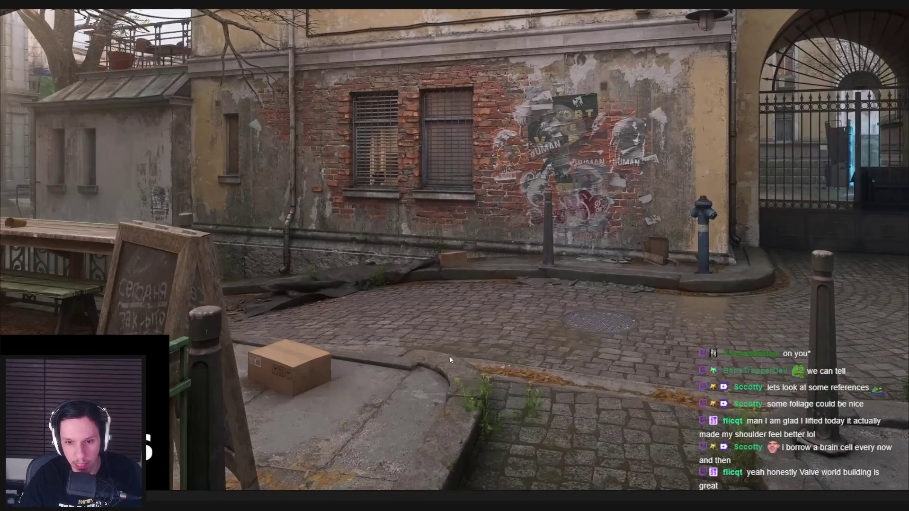
{"action": "scroll", "coordinate": [416, 313], "scroll_direction": "down", "scroll_amount": 2}
{"action": "scroll", "coordinate": [414, 341], "scroll_direction": "up", "scroll_amount": 5}
{"action": "scroll", "coordinate": [413, 356], "scroll_direction": "down", "scroll_amount": 5}
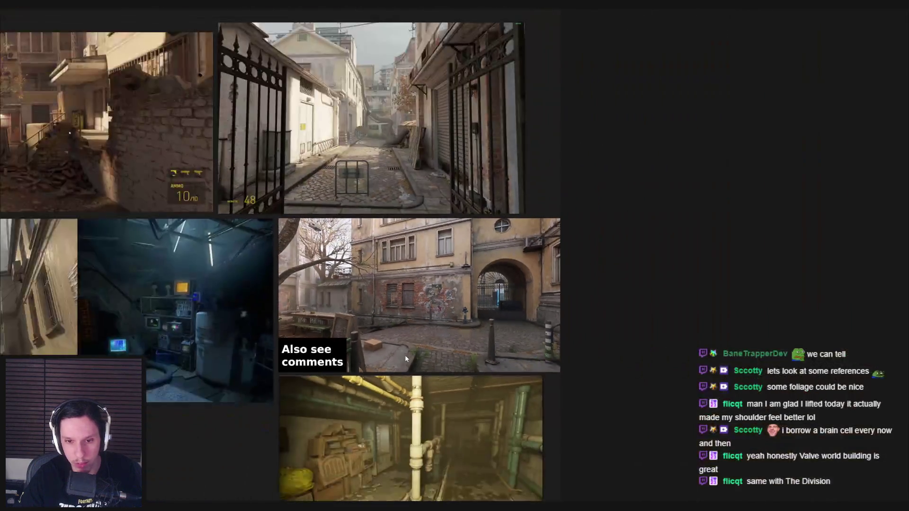
{"action": "scroll", "coordinate": [405, 354], "scroll_direction": "up", "scroll_amount": 3}
{"action": "scroll", "coordinate": [460, 327], "scroll_direction": "down", "scroll_amount": 3}
{"action": "scroll", "coordinate": [460, 327], "scroll_direction": "up", "scroll_amount": 6}
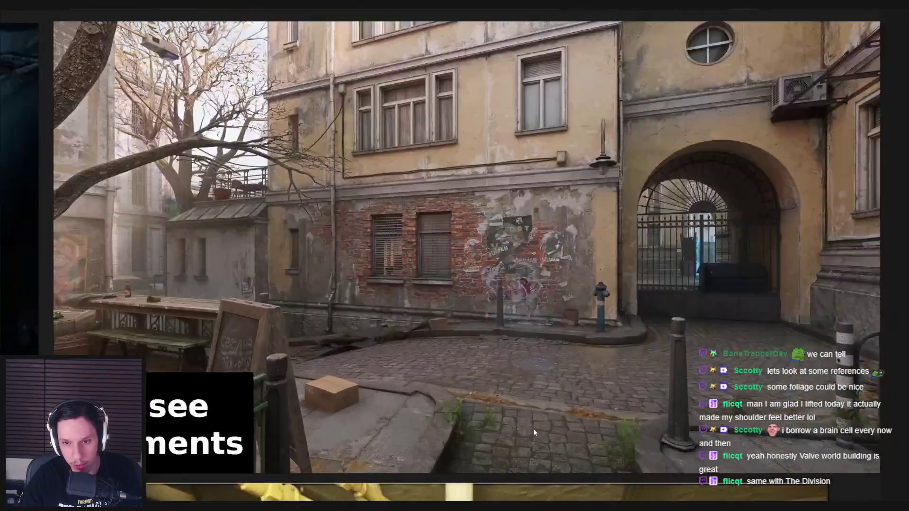
{"action": "scroll", "coordinate": [473, 422], "scroll_direction": "down", "scroll_amount": 1}
{"action": "scroll", "coordinate": [416, 419], "scroll_direction": "up", "scroll_amount": 4}
{"action": "scroll", "coordinate": [416, 415], "scroll_direction": "down", "scroll_amount": 2}
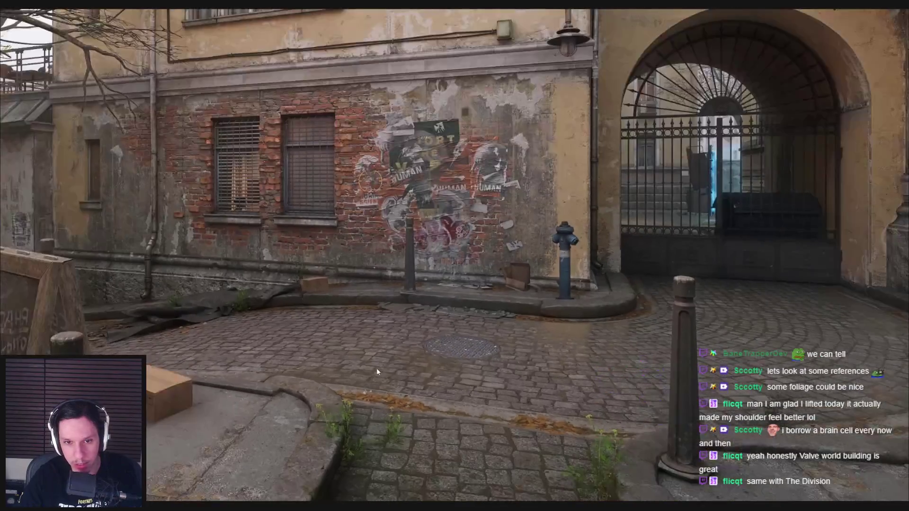
Step: Pan across the courtyard's wall, arch and left side, centring the building
{"action": "left_click_drag", "start_coordinate": [376, 368], "coordinate": [527, 352]}
{"action": "scroll", "coordinate": [434, 348], "scroll_direction": "up", "scroll_amount": 1}
{"action": "scroll", "coordinate": [434, 356], "scroll_direction": "down", "scroll_amount": 1}
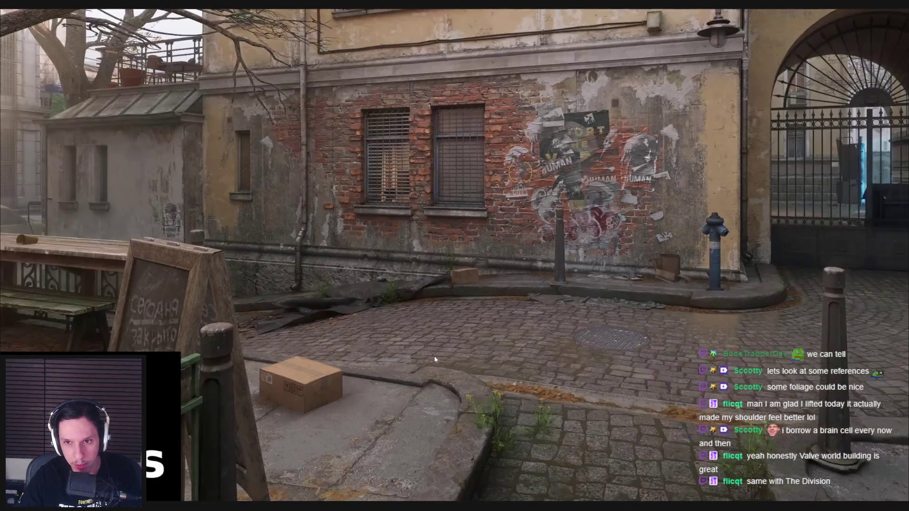
{"action": "left_click_drag", "start_coordinate": [289, 364], "coordinate": [448, 376]}
{"action": "scroll", "coordinate": [448, 376], "scroll_direction": "down", "scroll_amount": 5}
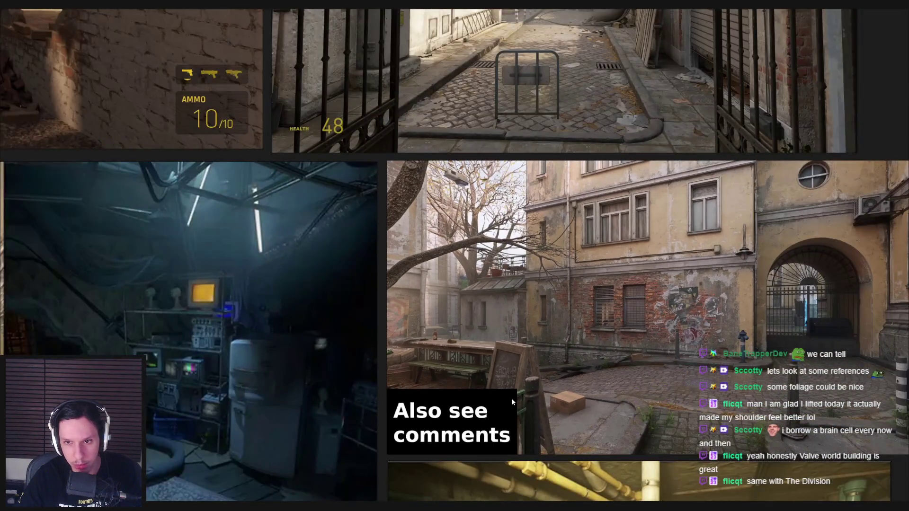
{"action": "left_click_drag", "start_coordinate": [512, 399], "coordinate": [403, 363]}
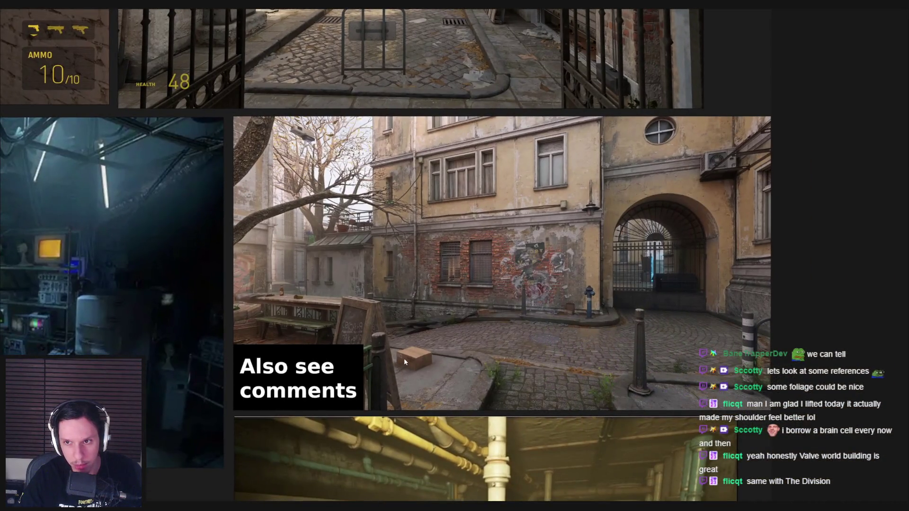
{"action": "scroll", "coordinate": [504, 190], "scroll_direction": "up", "scroll_amount": 6}
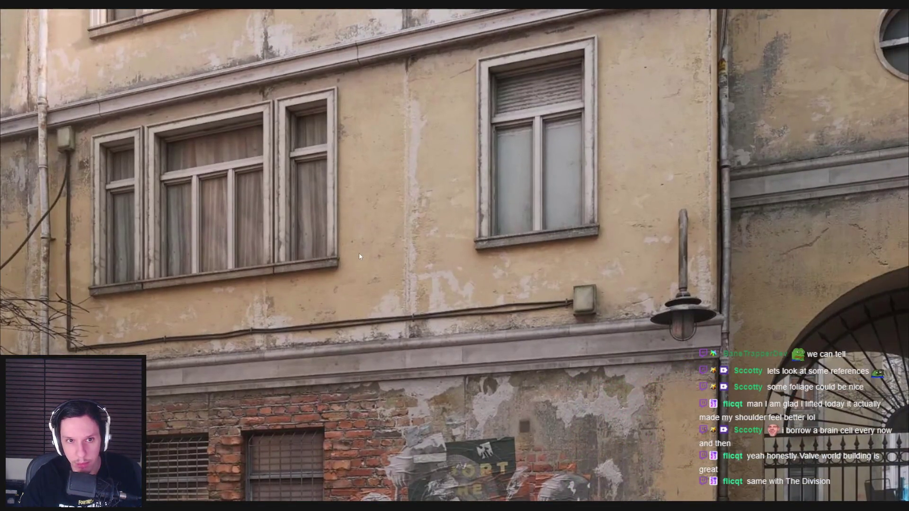
Step: Zoom out to the full screenshot grid after a quick glance at the Unreal level
{"action": "scroll", "coordinate": [359, 254], "scroll_direction": "down", "scroll_amount": 2}
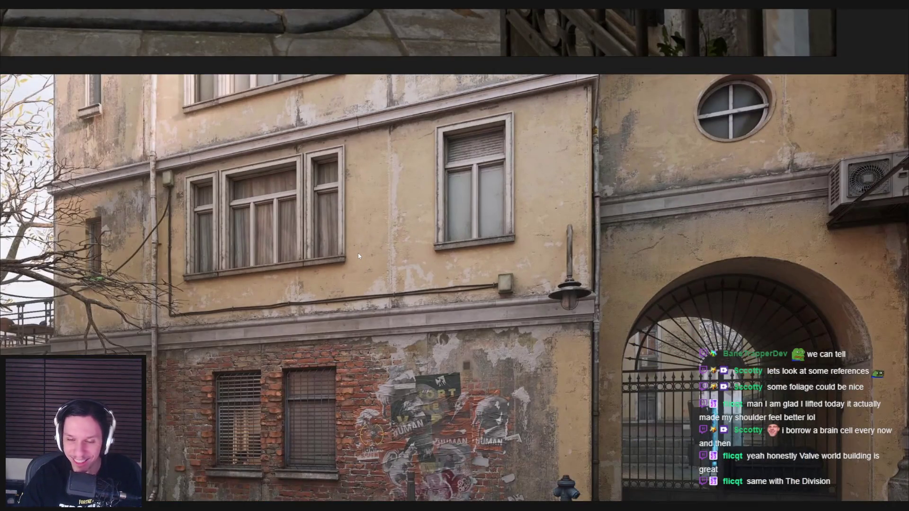
{"action": "scroll", "coordinate": [359, 252], "scroll_direction": "down", "scroll_amount": 4}
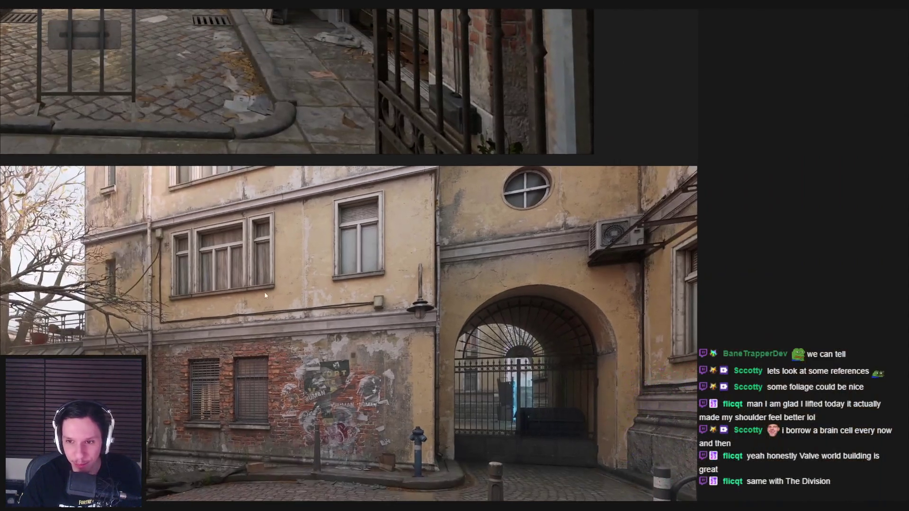
{"action": "key", "text": "alt+Tab"}
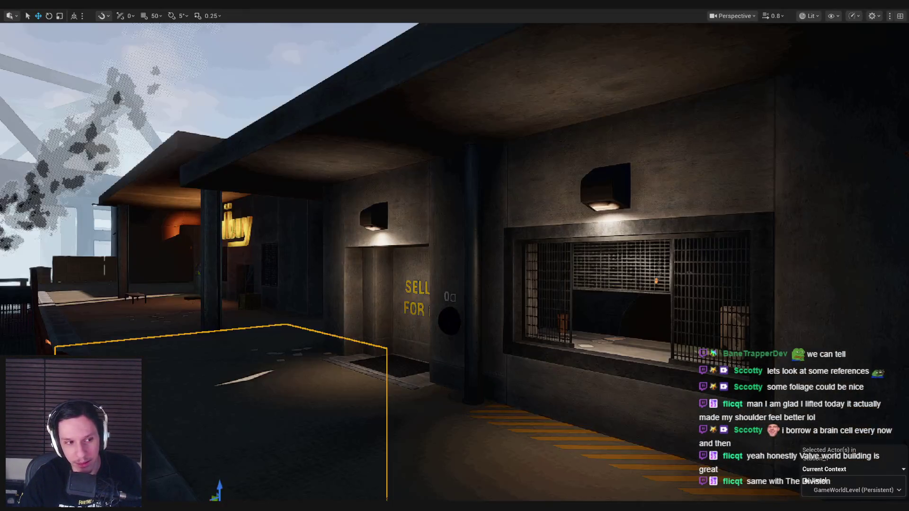
{"action": "key", "text": "alt+Tab"}
{"action": "scroll", "coordinate": [314, 318], "scroll_direction": "down", "scroll_amount": 5}
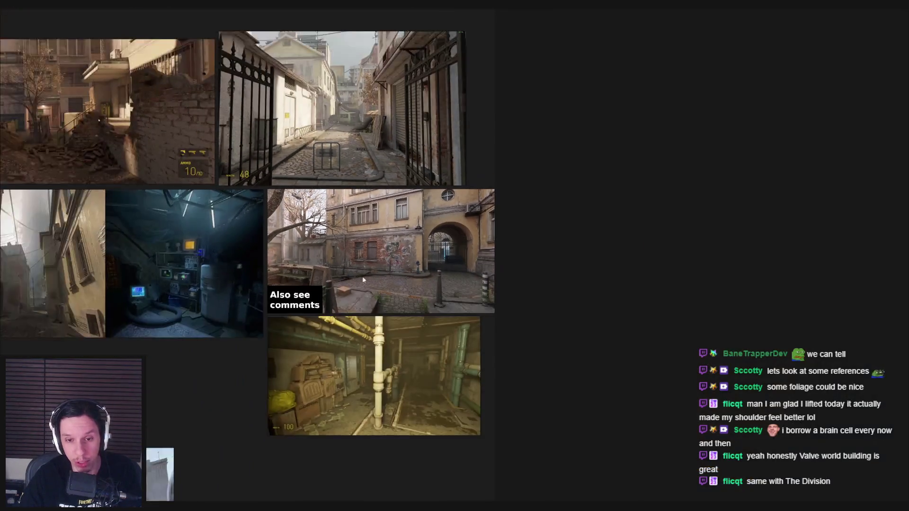
Step: Pan across the board past the concrete building and office references
{"action": "scroll", "coordinate": [421, 283], "scroll_direction": "up", "scroll_amount": 3}
{"action": "scroll", "coordinate": [260, 342], "scroll_direction": "down", "scroll_amount": 3}
{"action": "left_click_drag", "start_coordinate": [412, 213], "coordinate": [742, 424]}
{"action": "left_click_drag", "start_coordinate": [360, 308], "coordinate": [456, 351]}
{"action": "scroll", "coordinate": [257, 319], "scroll_direction": "down", "scroll_amount": 2}
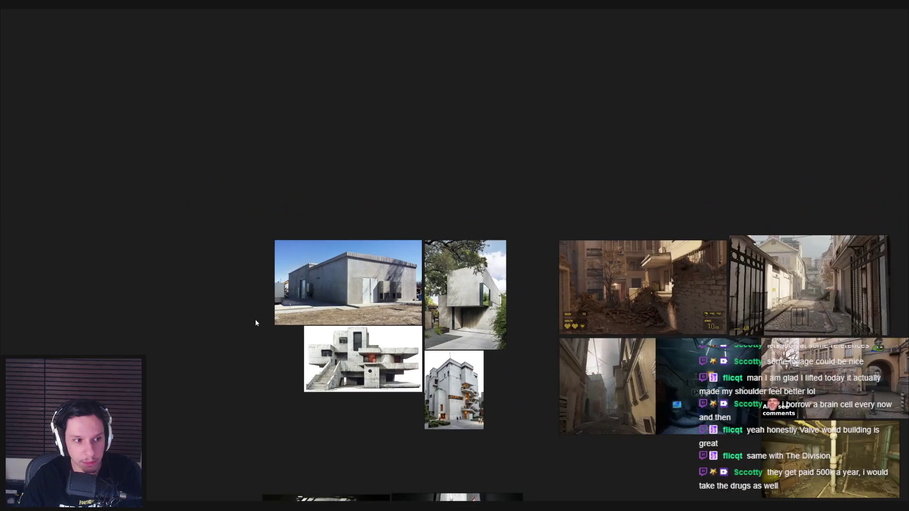
{"action": "left_click_drag", "start_coordinate": [257, 319], "coordinate": [542, 244]}
{"action": "mouse_move", "coordinate": [383, 290]}
{"action": "left_mouse_down"}
{"action": "mouse_move", "coordinate": [479, 326]}
{"action": "mouse_move", "coordinate": [569, 284]}
{"action": "mouse_move", "coordinate": [655, 293]}
{"action": "left_mouse_up"}
Step: View the library and train references, then settle back on the concrete buildings before returning to Unreal
{"action": "scroll", "coordinate": [483, 331], "scroll_direction": "up", "scroll_amount": 3}
{"action": "scroll", "coordinate": [457, 316], "scroll_direction": "down", "scroll_amount": 1}
{"action": "scroll", "coordinate": [457, 316], "scroll_direction": "down", "scroll_amount": 1}
{"action": "scroll", "coordinate": [390, 345], "scroll_direction": "down", "scroll_amount": 2}
{"action": "left_click_drag", "start_coordinate": [389, 345], "coordinate": [529, 252]}
{"action": "scroll", "coordinate": [529, 255], "scroll_direction": "down", "scroll_amount": 2}
{"action": "scroll", "coordinate": [538, 354], "scroll_direction": "down", "scroll_amount": 2}
{"action": "mouse_move", "coordinate": [538, 353]}
{"action": "left_mouse_down"}
{"action": "mouse_move", "coordinate": [477, 289]}
{"action": "mouse_move", "coordinate": [333, 297]}
{"action": "left_mouse_up"}
{"action": "scroll", "coordinate": [333, 297], "scroll_direction": "up", "scroll_amount": 3}
{"action": "scroll", "coordinate": [334, 297], "scroll_direction": "up", "scroll_amount": 2}
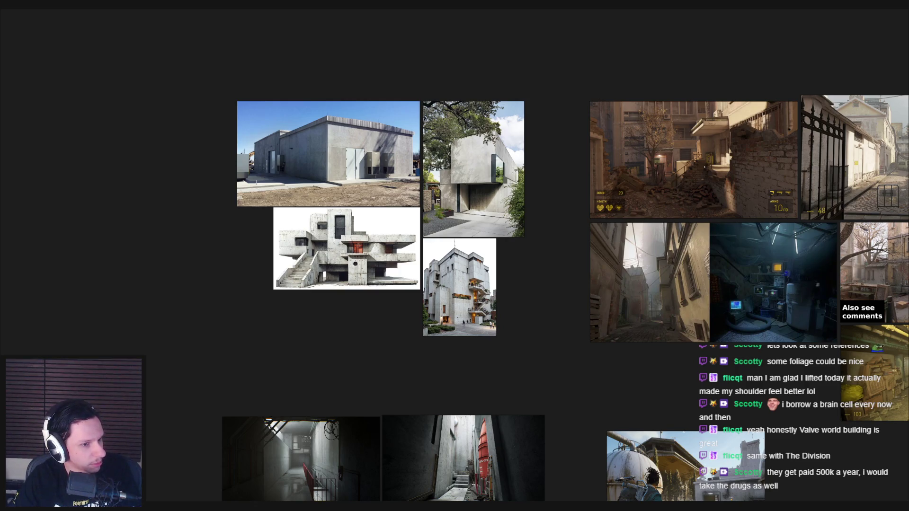
{"action": "key", "text": "alt+Tab"}
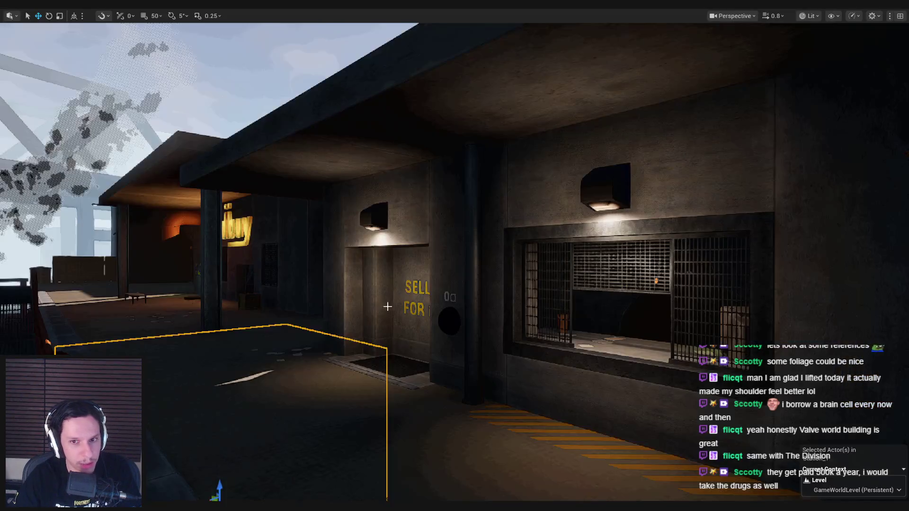
Step: Fly the camera along the walkway beside the concrete wall, then return to the PureRef board
{"action": "left_click_drag", "start_coordinate": [453, 203], "coordinate": [453, 204]}
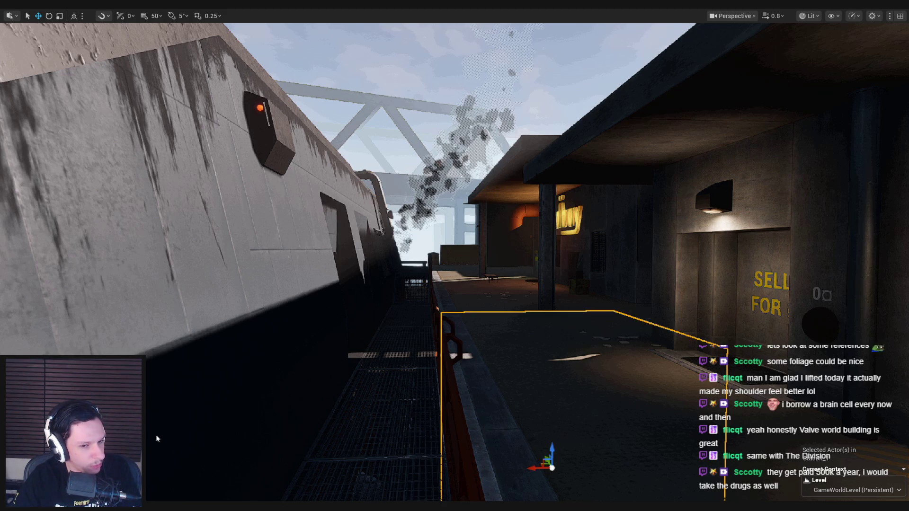
{"action": "key", "text": "alt+Tab"}
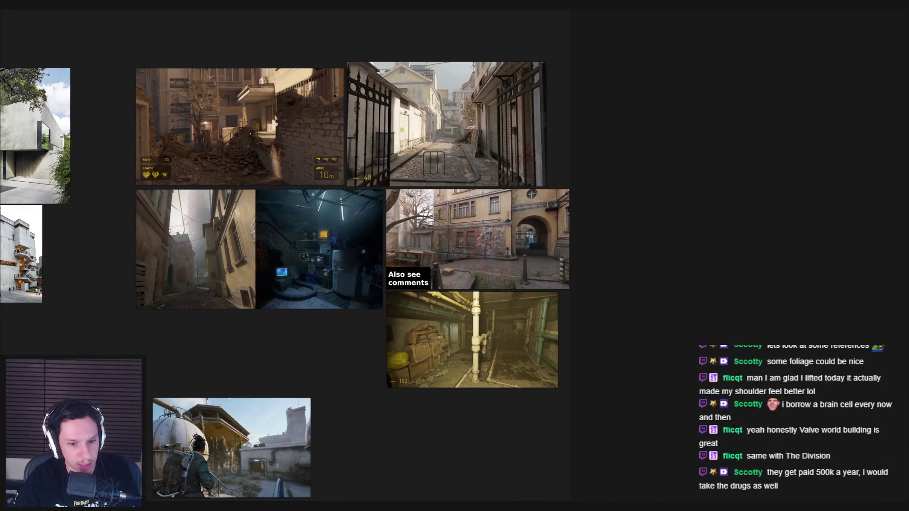
Step: Dismiss Spotify and zoom PureRef onto the gated alley screenshot until it fills the view
{"action": "key", "text": "alt+Tab"}
{"action": "key", "text": "alt+Tab"}
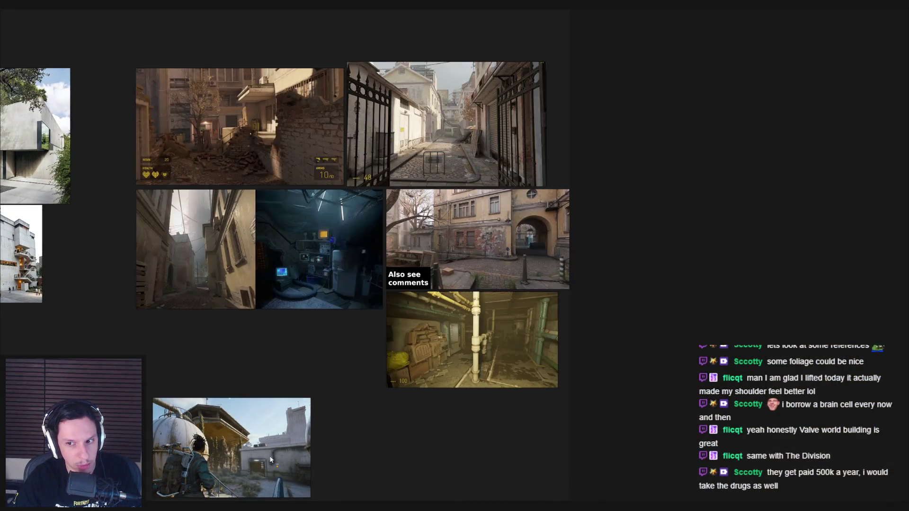
{"action": "scroll", "coordinate": [474, 301], "scroll_direction": "up", "scroll_amount": 3}
{"action": "scroll", "coordinate": [461, 347], "scroll_direction": "down", "scroll_amount": 1}
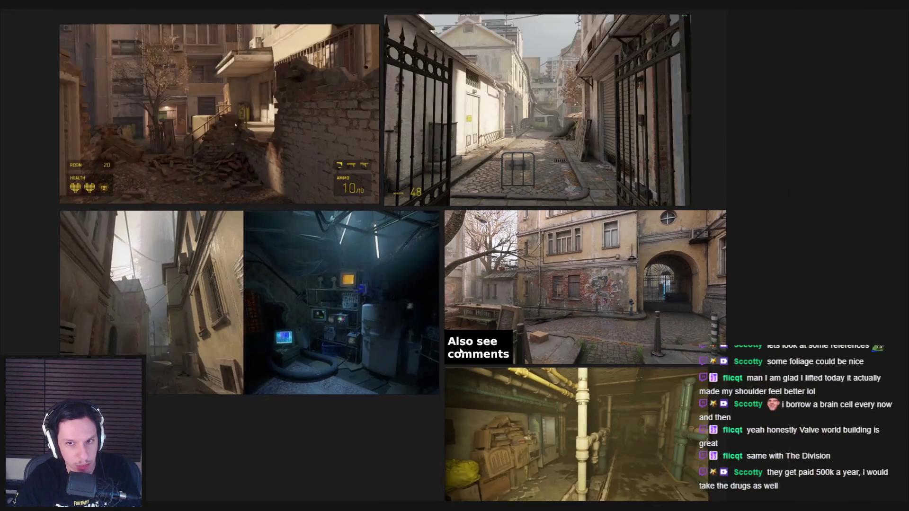
{"action": "scroll", "coordinate": [418, 357], "scroll_direction": "up", "scroll_amount": 2}
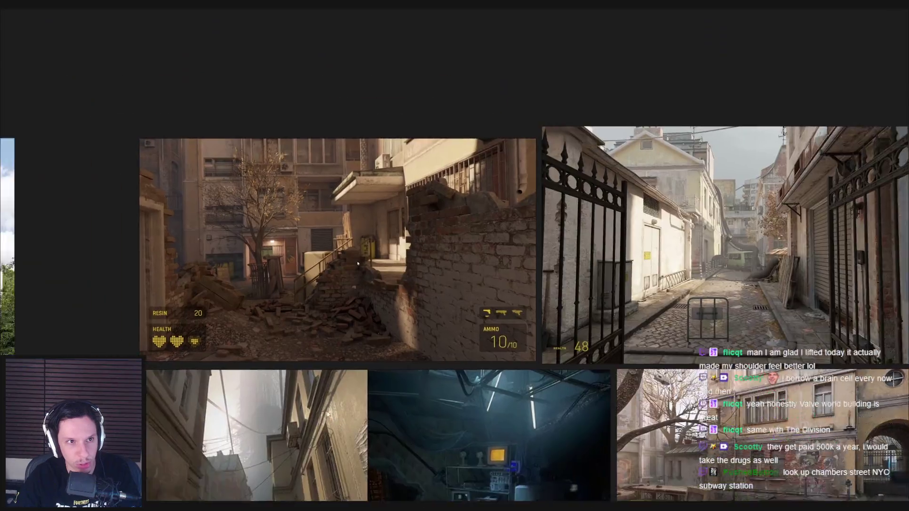
{"action": "scroll", "coordinate": [293, 252], "scroll_direction": "up", "scroll_amount": 5}
{"action": "scroll", "coordinate": [390, 292], "scroll_direction": "down", "scroll_amount": 3}
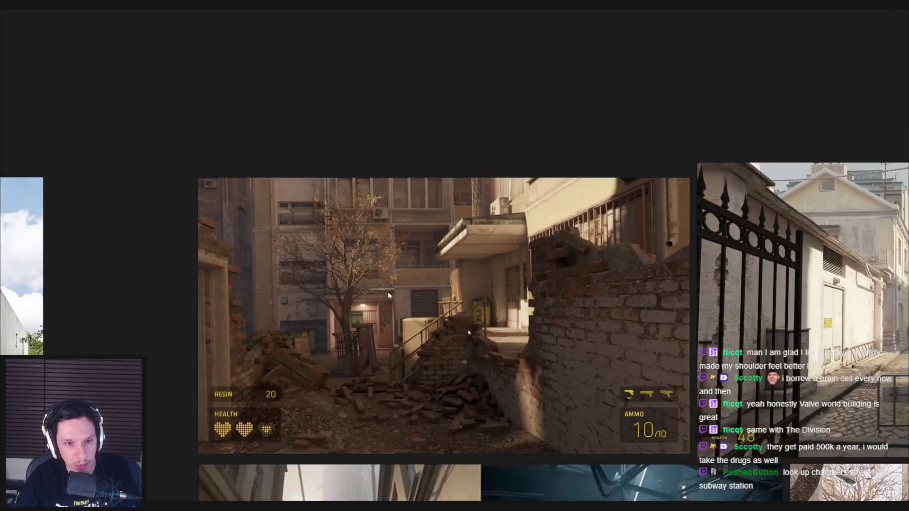
{"action": "scroll", "coordinate": [295, 222], "scroll_direction": "up", "scroll_amount": 2}
{"action": "scroll", "coordinate": [308, 229], "scroll_direction": "down", "scroll_amount": 2}
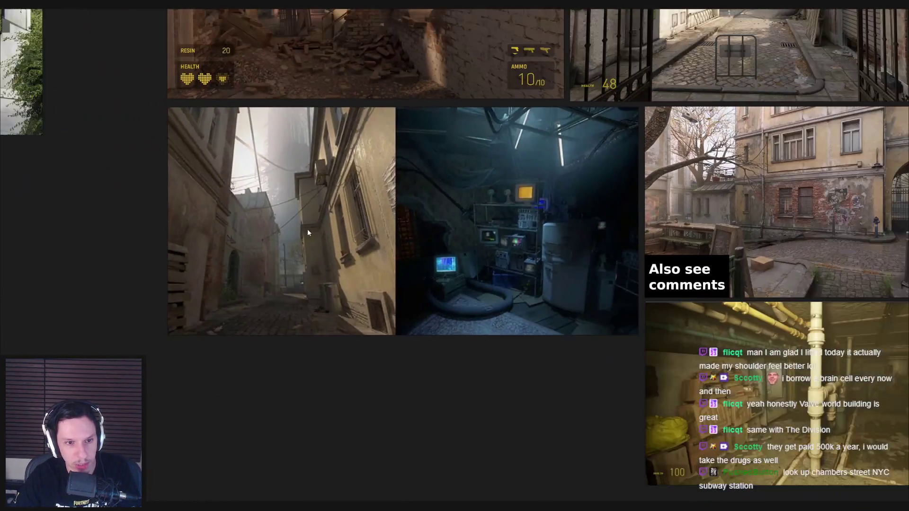
{"action": "scroll", "coordinate": [332, 232], "scroll_direction": "up", "scroll_amount": 4}
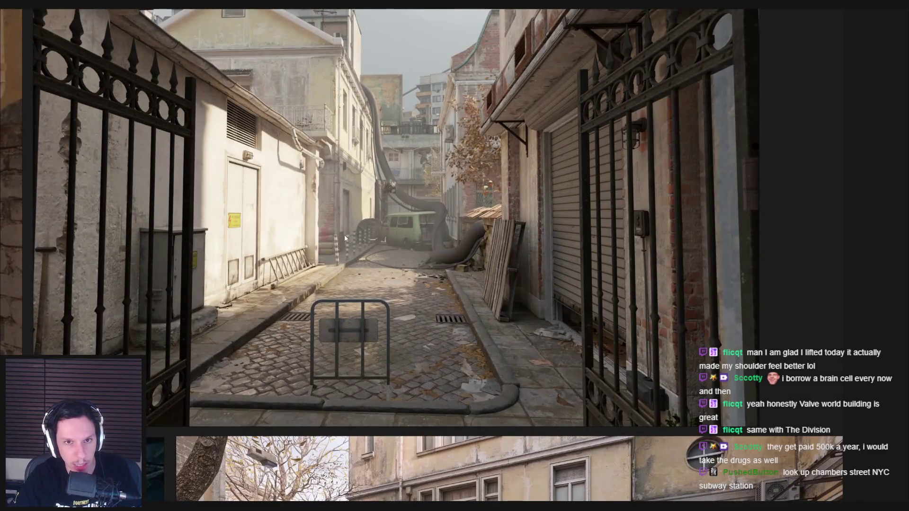
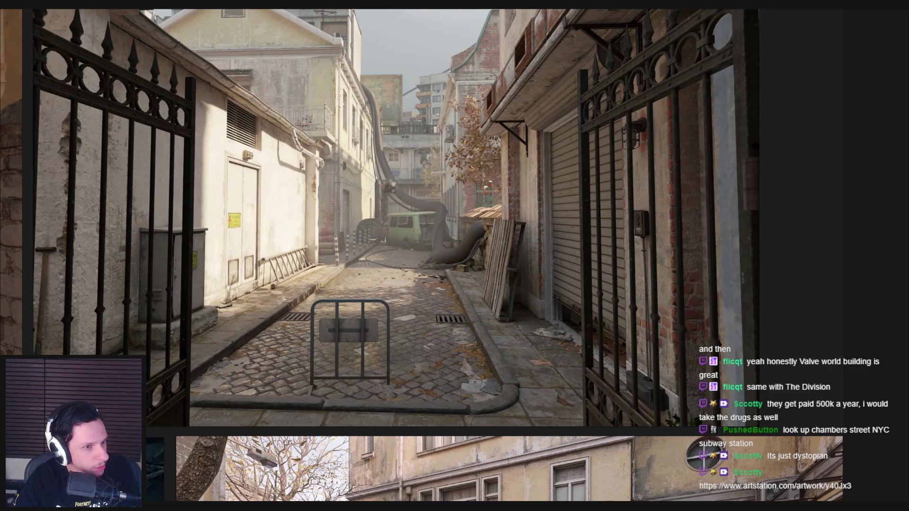
Step: Paste the brutalist courtyard image onto the board, shrinking it beside the concrete building images
{"action": "scroll", "coordinate": [222, 203], "scroll_direction": "down", "scroll_amount": 5}
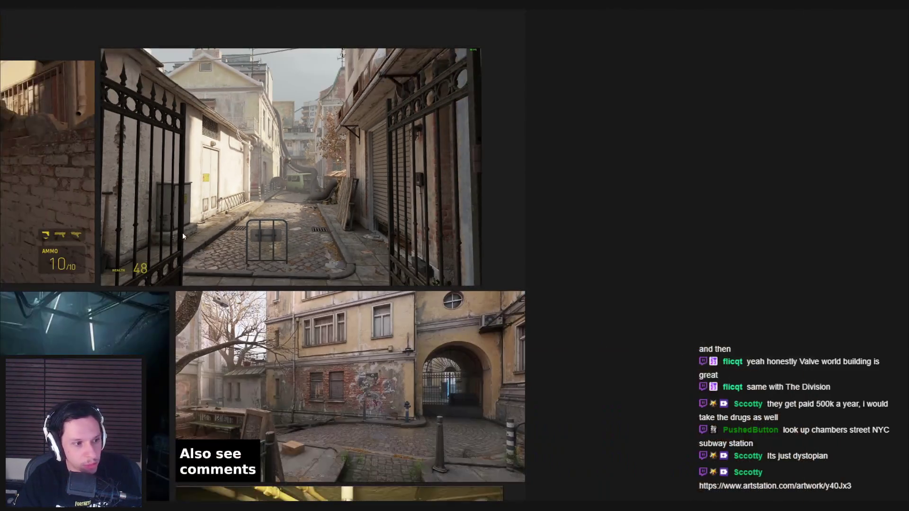
{"action": "scroll", "coordinate": [198, 211], "scroll_direction": "down", "scroll_amount": 3}
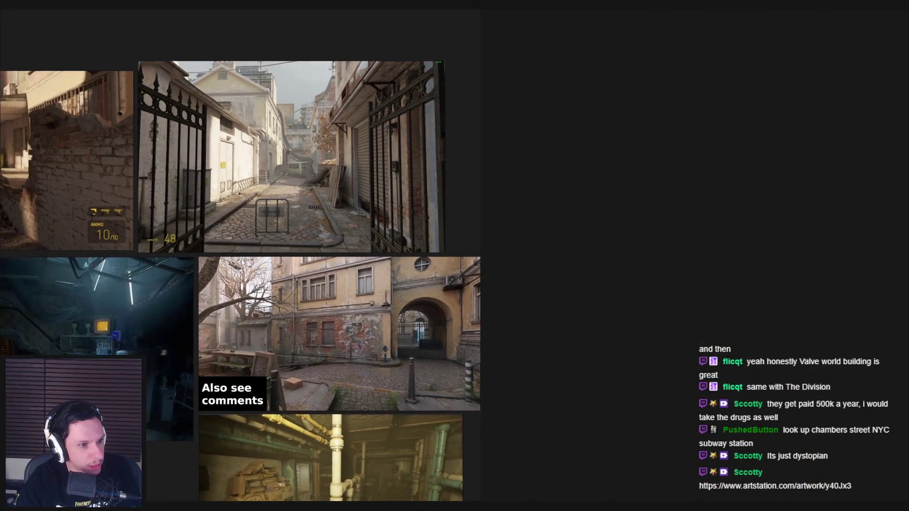
{"action": "scroll", "coordinate": [392, 232], "scroll_direction": "down", "scroll_amount": 5}
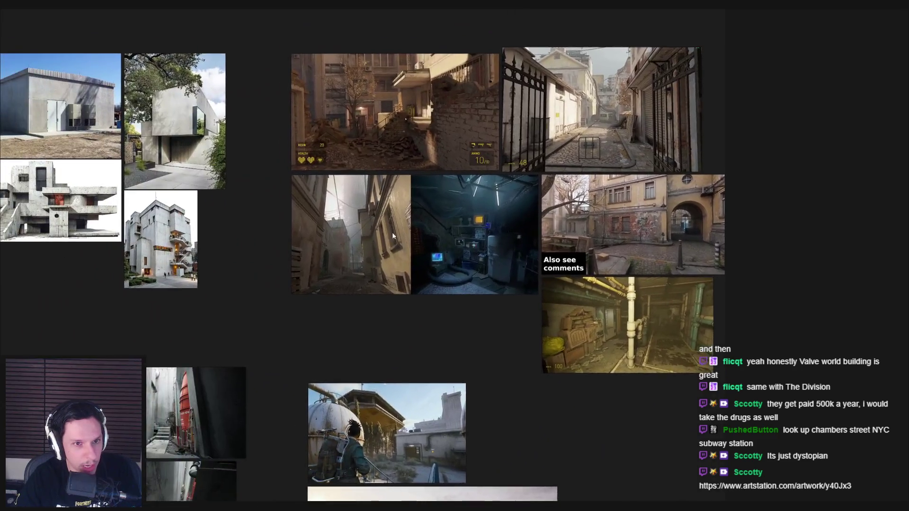
{"action": "key", "text": "ctrl+v"}
{"action": "scroll", "coordinate": [276, 310], "scroll_direction": "up", "scroll_amount": 6}
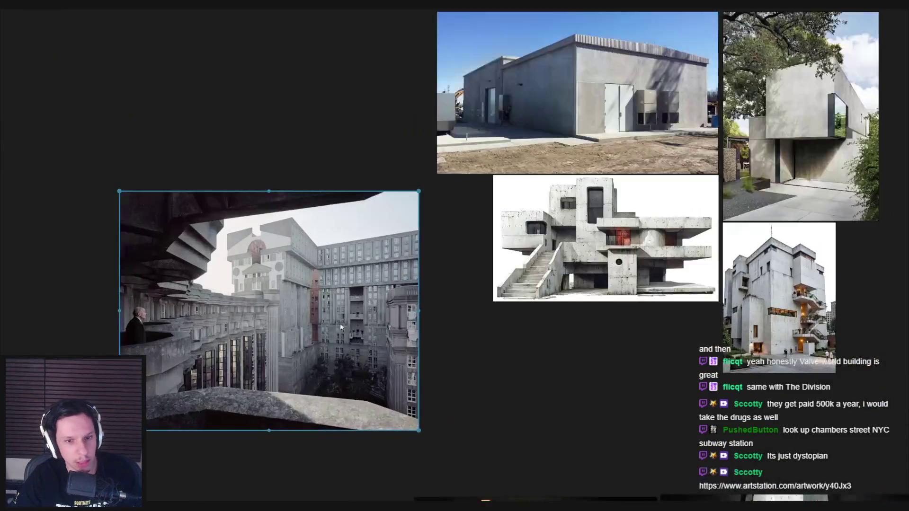
{"action": "mouse_move", "coordinate": [377, 296]}
{"action": "left_mouse_down"}
{"action": "mouse_move", "coordinate": [389, 303]}
{"action": "mouse_move", "coordinate": [413, 287]}
{"action": "left_mouse_up"}
Step: Save the PureRef reference board
{"action": "scroll", "coordinate": [363, 274], "scroll_direction": "up", "scroll_amount": 4}
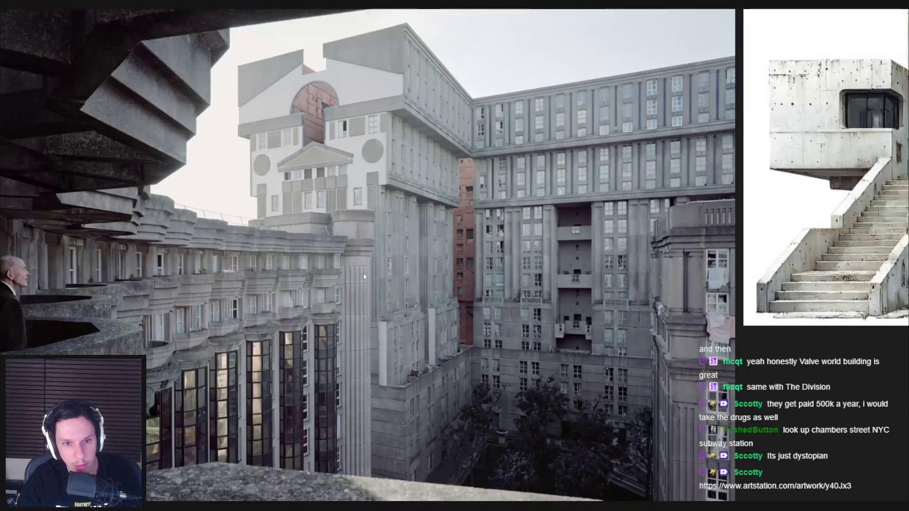
{"action": "key", "text": "ctrl+s"}
{"action": "scroll", "coordinate": [268, 317], "scroll_direction": "down", "scroll_amount": 2}
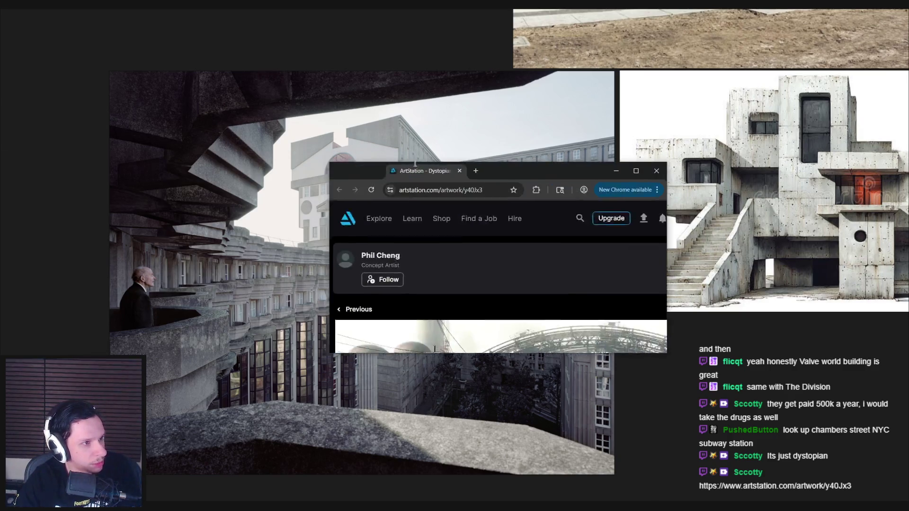
Step: Maximize the Dystopian Train Station page and scroll through its renders and sketches
{"action": "double_click", "coordinate": [473, 167]}
{"action": "scroll", "coordinate": [385, 295], "scroll_direction": "down", "scroll_amount": 15}
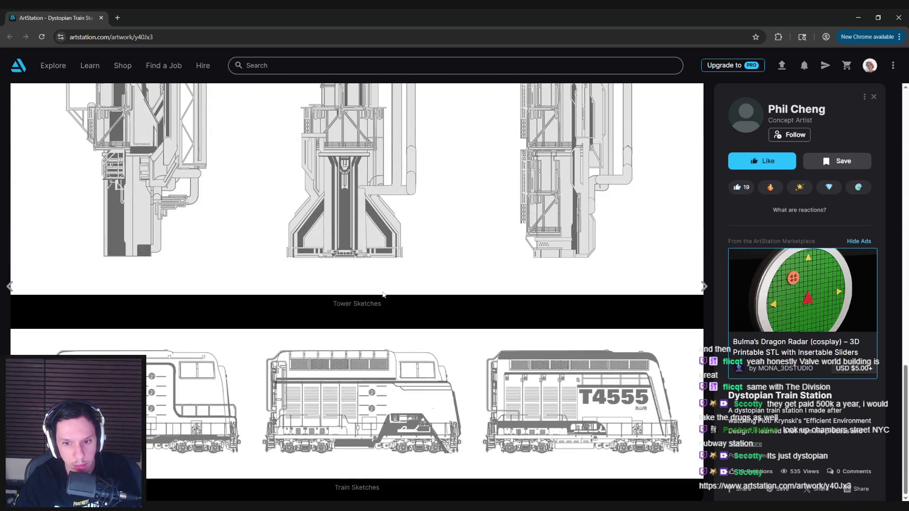
{"action": "scroll", "coordinate": [444, 270], "scroll_direction": "up", "scroll_amount": 15}
{"action": "mouse_move", "coordinate": [432, 123]}
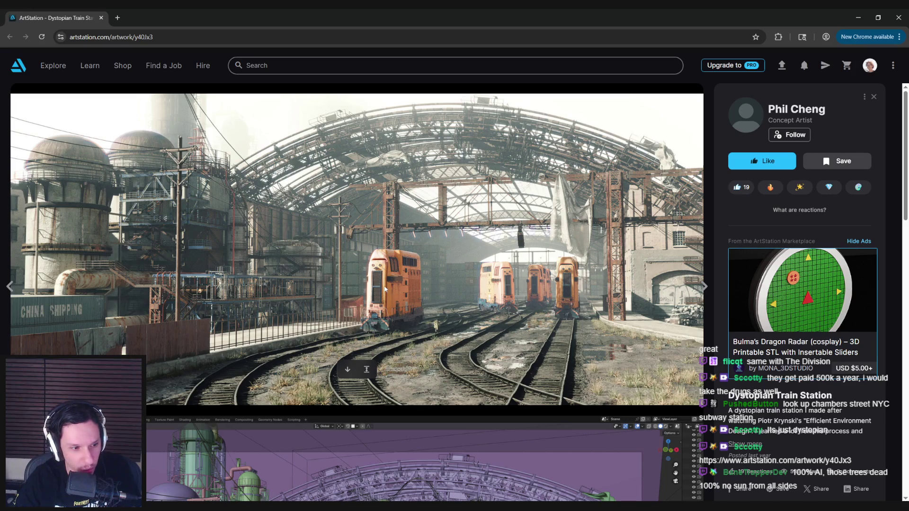
{"action": "scroll", "coordinate": [383, 274], "scroll_direction": "down", "scroll_amount": 3}
{"action": "scroll", "coordinate": [382, 282], "scroll_direction": "up", "scroll_amount": 3}
{"action": "mouse_move", "coordinate": [386, 286]}
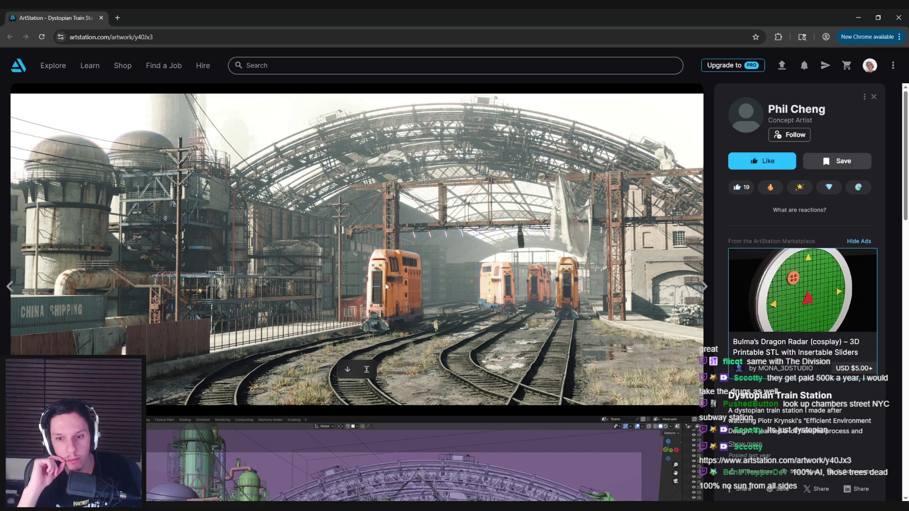
Step: Like the Dystopian Train Station artwork and add it to the Trainrot Inspo collection
{"action": "left_click", "coordinate": [772, 161]}
{"action": "left_click", "coordinate": [838, 161]}
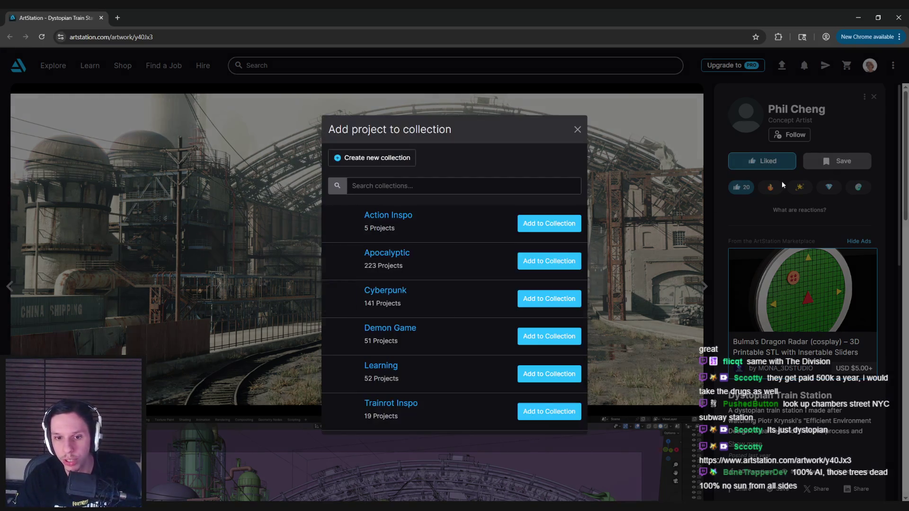
{"action": "left_click", "coordinate": [530, 412]}
Step: Scroll the page and drag the Chrome window aside to reveal the PureRef board
{"action": "scroll", "coordinate": [274, 299], "scroll_direction": "down", "scroll_amount": 7}
{"action": "scroll", "coordinate": [270, 286], "scroll_direction": "down", "scroll_amount": 5}
{"action": "mouse_move", "coordinate": [72, 7]}
{"action": "left_mouse_down"}
{"action": "mouse_move", "coordinate": [1, 52]}
{"action": "mouse_move", "coordinate": [0, 256]}
{"action": "left_mouse_up"}
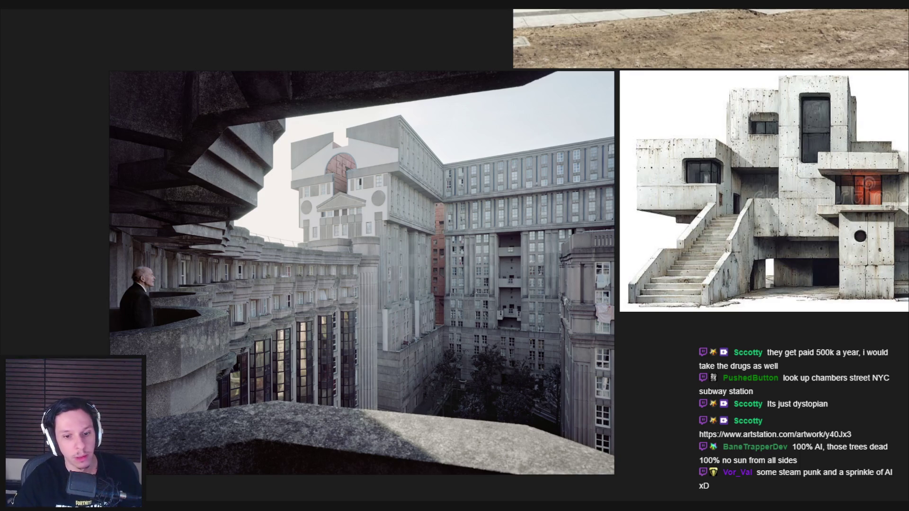
Step: Return to Unreal and select the curb piece along the platform
{"action": "key", "text": "alt+Tab"}
{"action": "left_click", "coordinate": [379, 426]}
{"action": "left_click", "coordinate": [426, 426]}
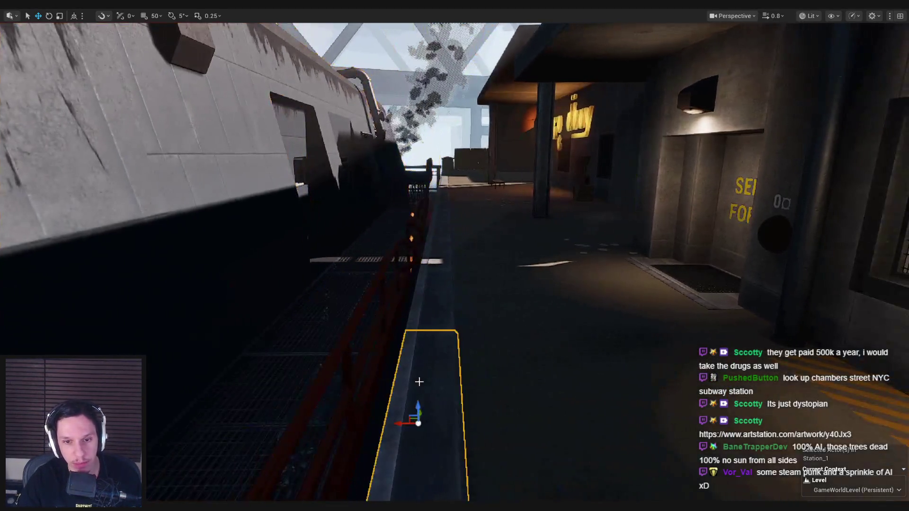
{"action": "scroll", "coordinate": [424, 379], "scroll_direction": "up", "scroll_amount": 10}
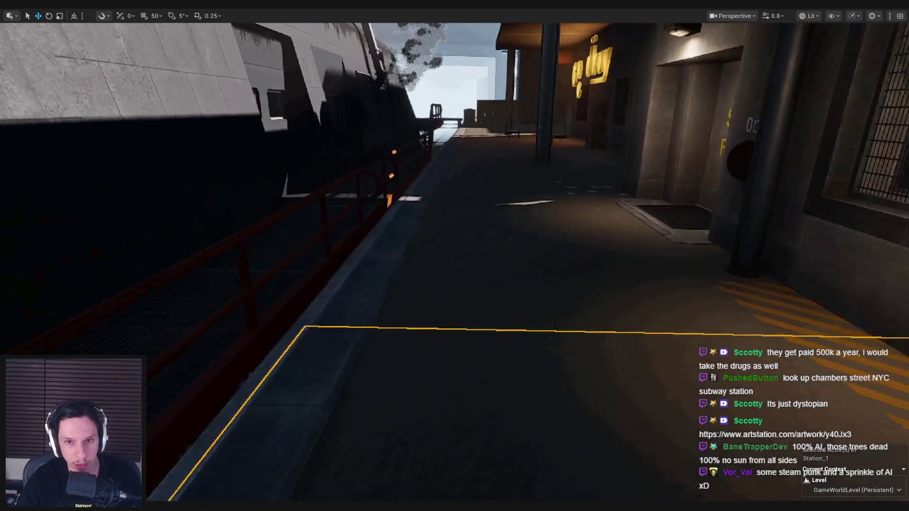
{"action": "scroll", "coordinate": [454, 261], "scroll_direction": "down", "scroll_amount": 5}
Step: Switch the viewport to Unlit and inspect the MI_TestMat-Floor_1 floor material
{"action": "left_click", "coordinate": [809, 16]}
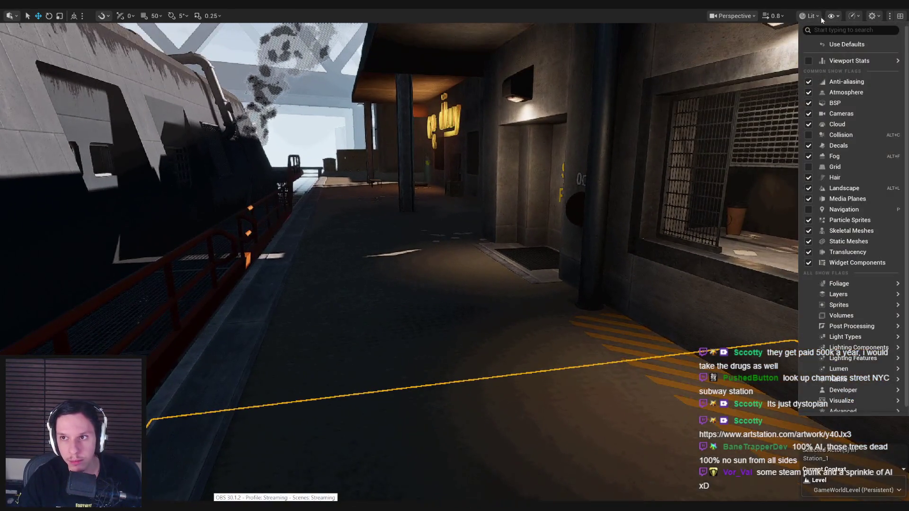
{"action": "left_click", "coordinate": [829, 61]}
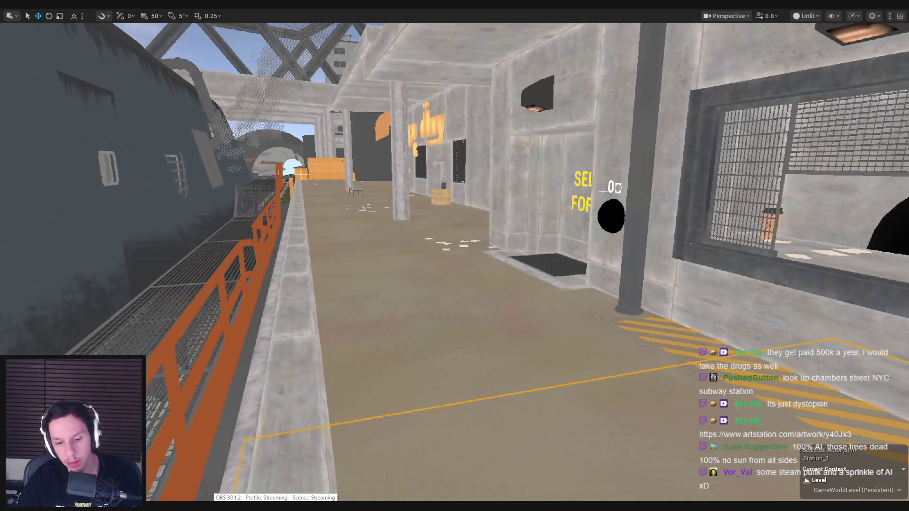
{"action": "key", "text": "F11"}
{"action": "double_click", "coordinate": [801, 419]}
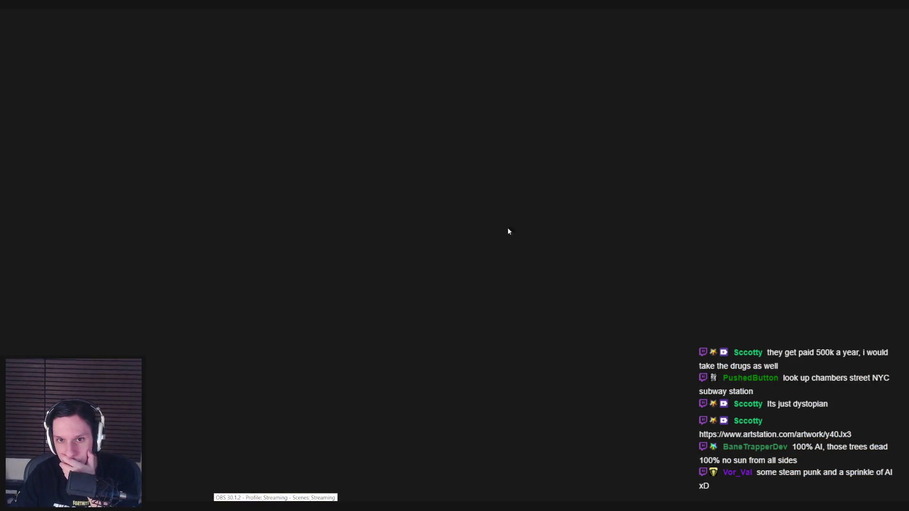
{"action": "key", "text": "alt+Tab"}
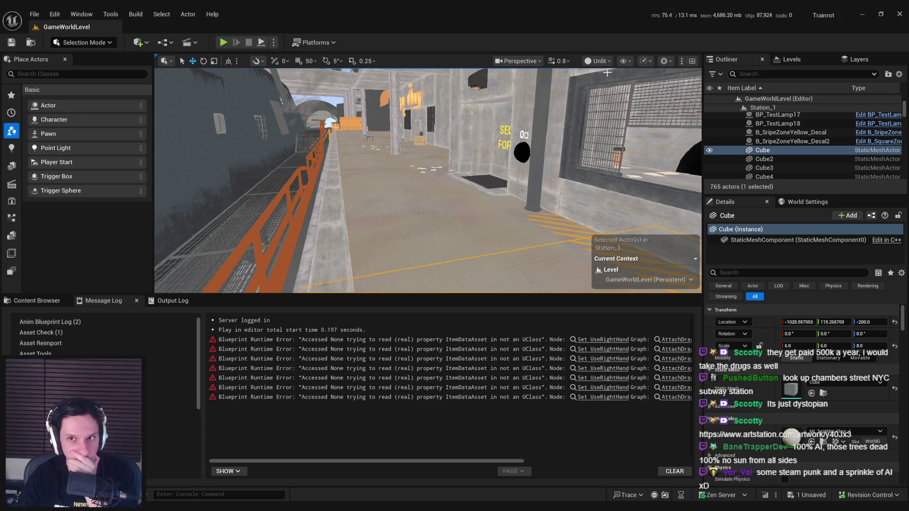
Step: Switch the viewport back to Lit and fly up to the rooftop lamp post beside the barrels
{"action": "left_click", "coordinate": [598, 60]}
{"action": "left_click", "coordinate": [608, 78]}
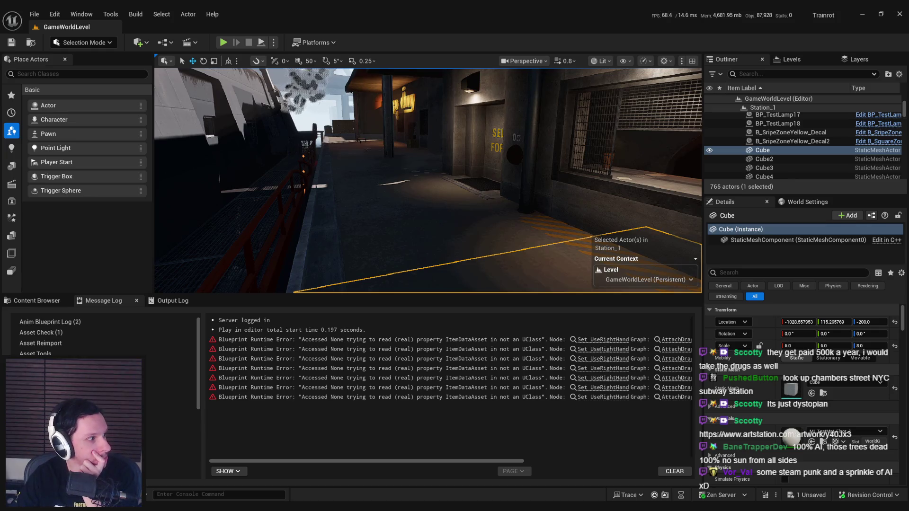
{"action": "mouse_move", "coordinate": [378, 168]}
{"action": "left_mouse_down"}
{"action": "mouse_move", "coordinate": [369, 156]}
{"action": "mouse_move", "coordinate": [378, 169]}
{"action": "left_mouse_up"}
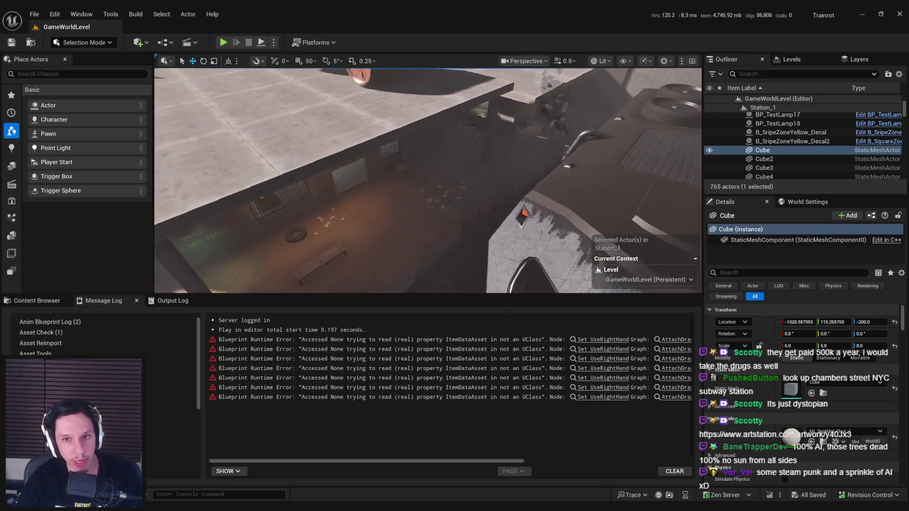
{"action": "mouse_move", "coordinate": [269, 136]}
{"action": "left_mouse_down"}
{"action": "mouse_move", "coordinate": [256, 137]}
{"action": "mouse_move", "coordinate": [275, 139]}
{"action": "mouse_move", "coordinate": [278, 171]}
{"action": "mouse_move", "coordinate": [291, 144]}
{"action": "mouse_move", "coordinate": [313, 151]}
{"action": "left_mouse_up"}
{"action": "scroll", "coordinate": [303, 144], "scroll_direction": "up", "scroll_amount": 2}
{"action": "mouse_move", "coordinate": [355, 180]}
{"action": "left_mouse_down"}
{"action": "mouse_move", "coordinate": [464, 199]}
{"action": "mouse_move", "coordinate": [615, 177]}
{"action": "left_mouse_up"}
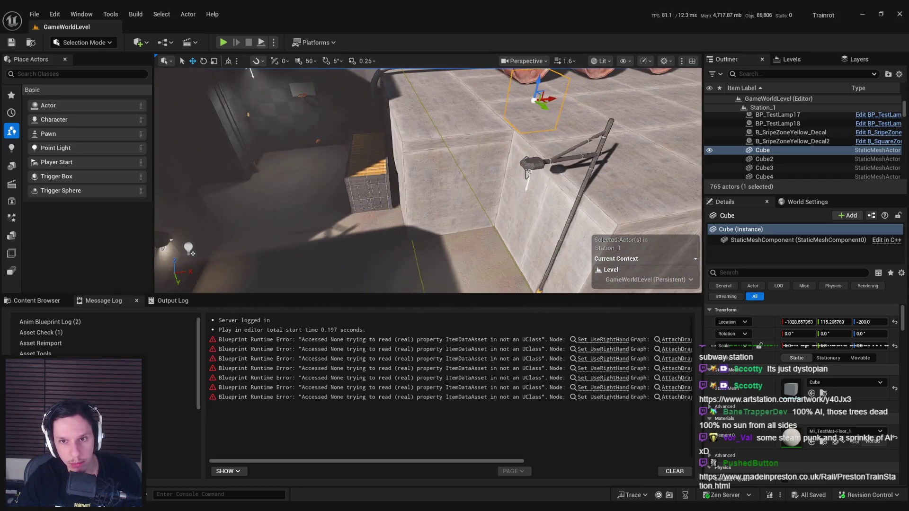
Step: Duplicate SpotLight12 and the lamp post mesh into SM_RoadLamp_7 and SpotLight17 over the tracks
{"action": "left_click", "coordinate": [527, 175]}
{"action": "left_click_drag", "start_coordinate": [903, 322], "coordinate": [906, 437]}
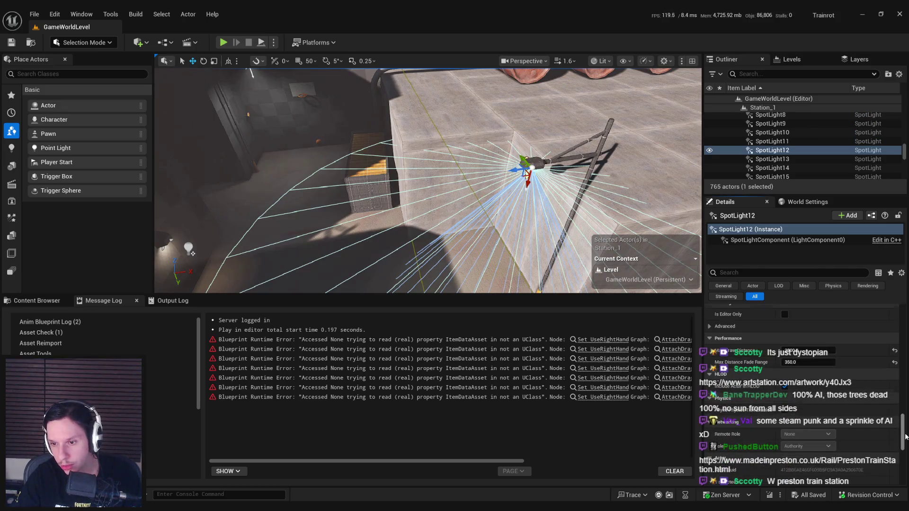
{"action": "left_click", "coordinate": [611, 138], "text": "ctrl"}
{"action": "left_click_drag", "start_coordinate": [204, 231], "coordinate": [294, 204]}
{"action": "key", "text": "ctrl+d"}
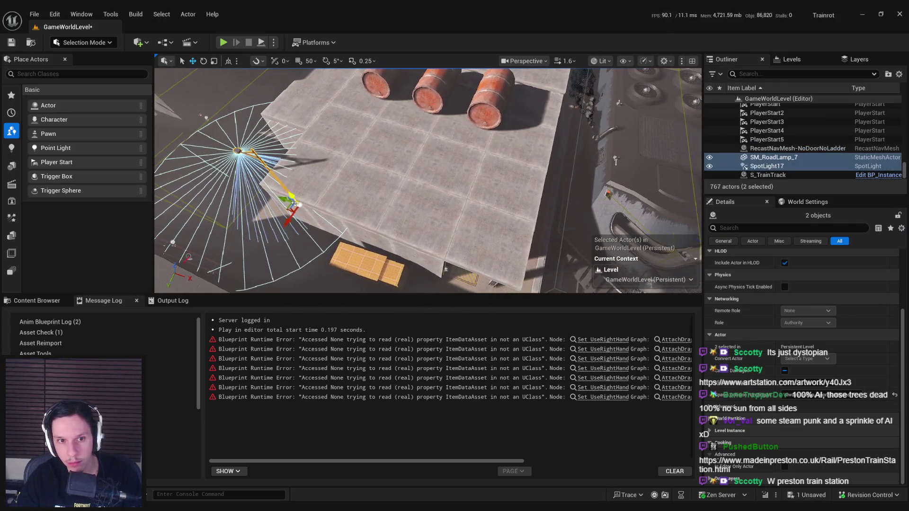
{"action": "key", "text": "f"}
{"action": "key", "text": "e"}
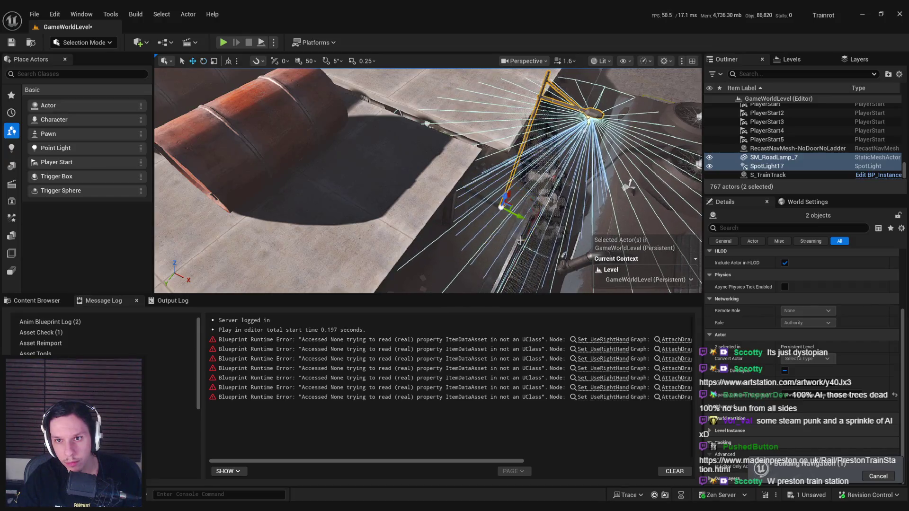
{"action": "left_click_drag", "start_coordinate": [521, 241], "coordinate": [454, 228]}
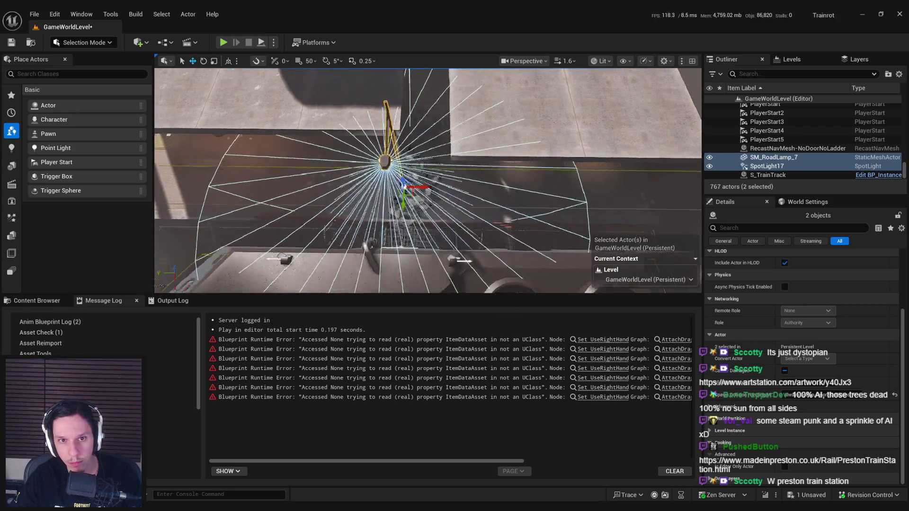
{"action": "left_click_drag", "start_coordinate": [412, 188], "coordinate": [412, 187]}
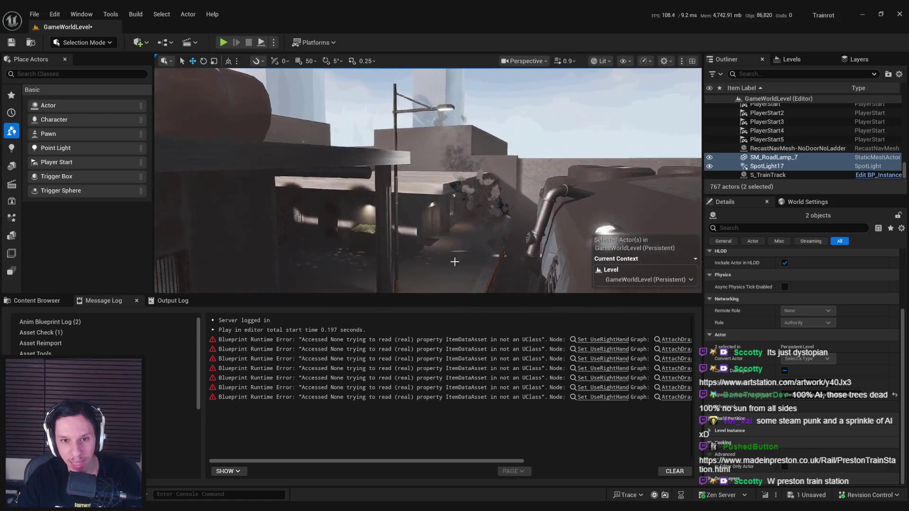
Step: Frame the copied lamp SM_RoadLamp_7 and select its SpotLight17
{"action": "left_click", "coordinate": [410, 221]}
{"action": "key", "text": "f"}
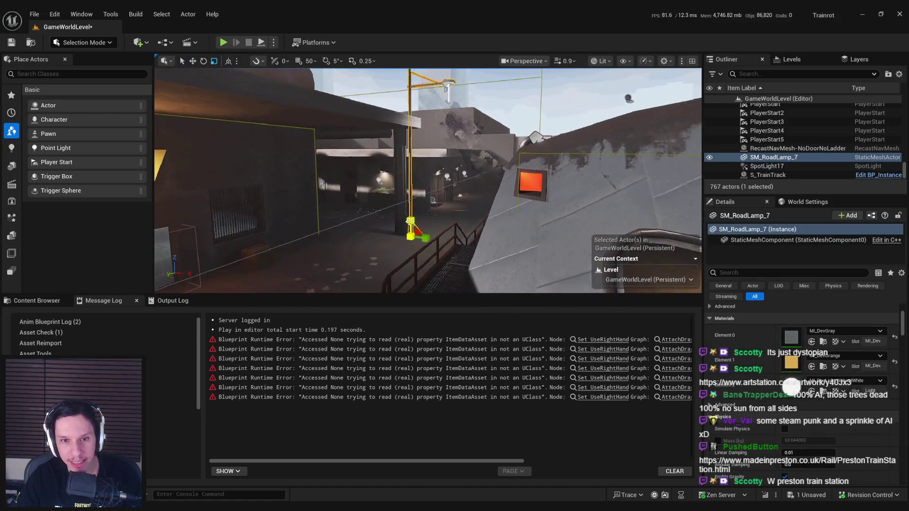
{"action": "mouse_move", "coordinate": [409, 220]}
{"action": "left_mouse_down"}
{"action": "mouse_move", "coordinate": [434, 262]}
{"action": "mouse_move", "coordinate": [448, 256]}
{"action": "left_mouse_up"}
{"action": "left_click", "coordinate": [458, 143]}
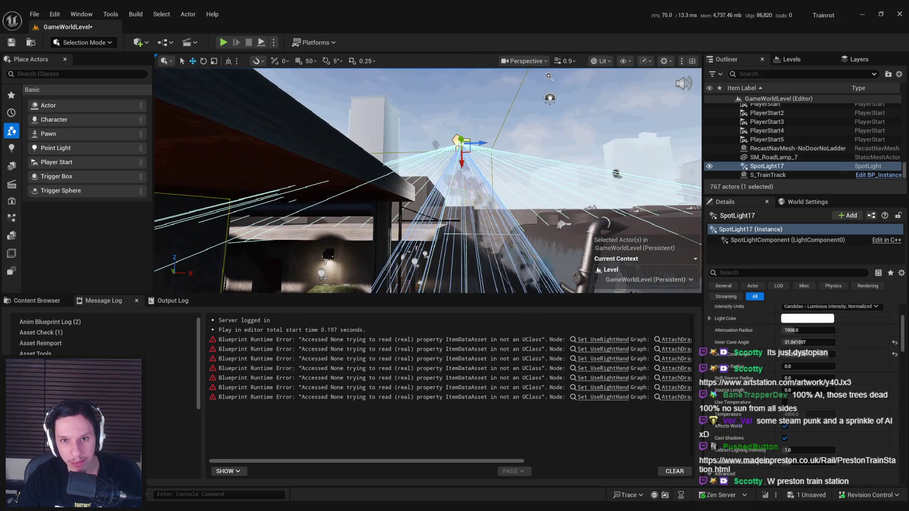
{"action": "left_click_drag", "start_coordinate": [461, 231], "coordinate": [479, 220]}
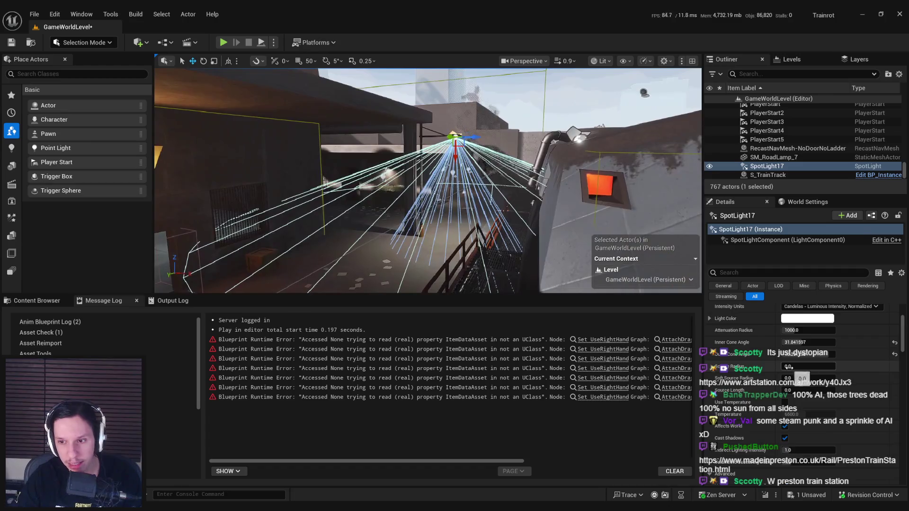
Step: Set SpotLight17's attenuation radius to 867.73 and its outer cone angle to about 60
{"action": "scroll", "coordinate": [789, 367], "scroll_direction": "up", "scroll_amount": 1}
{"action": "left_click_drag", "start_coordinate": [807, 344], "coordinate": [796, 345]}
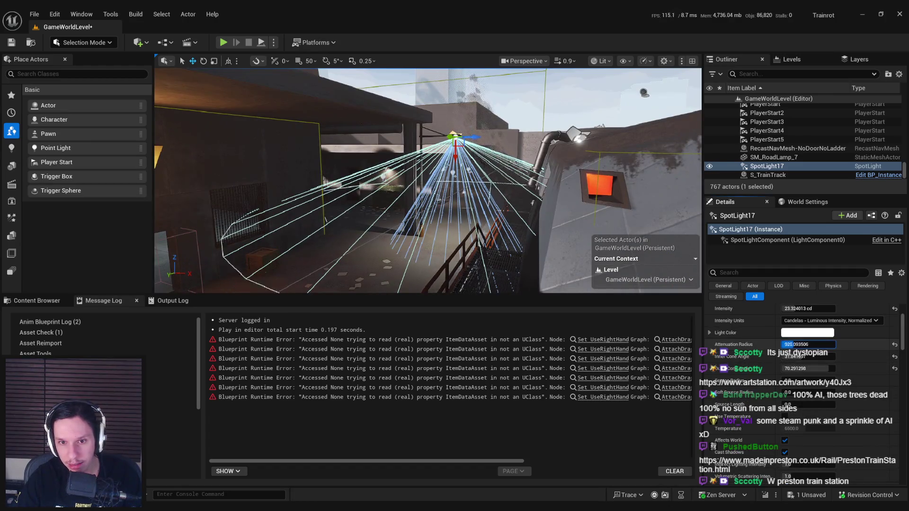
{"action": "key", "text": "Return"}
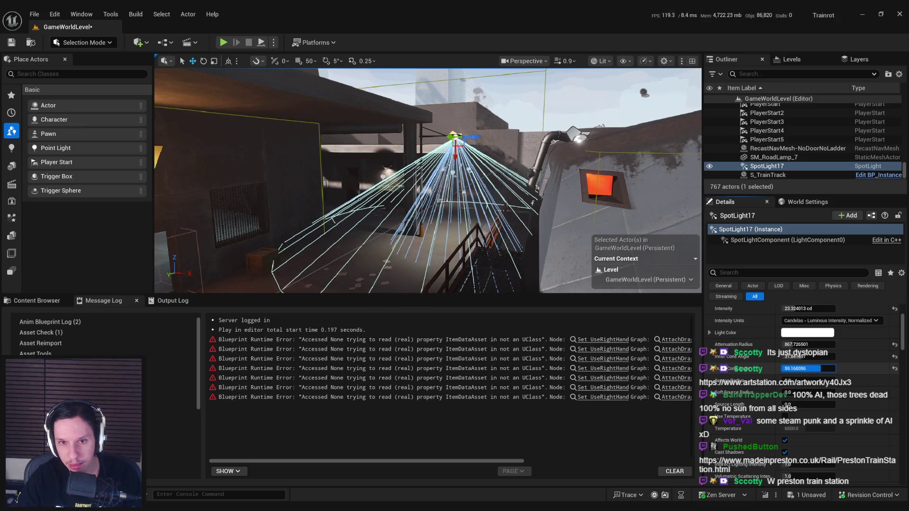
{"action": "left_click_drag", "start_coordinate": [808, 368], "coordinate": [810, 369]}
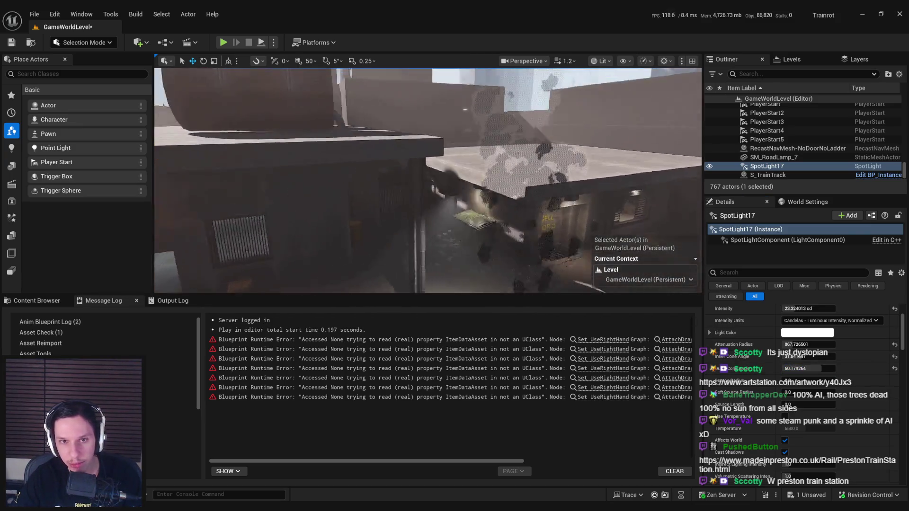
{"action": "left_click", "coordinate": [520, 156], "text": "ctrl"}
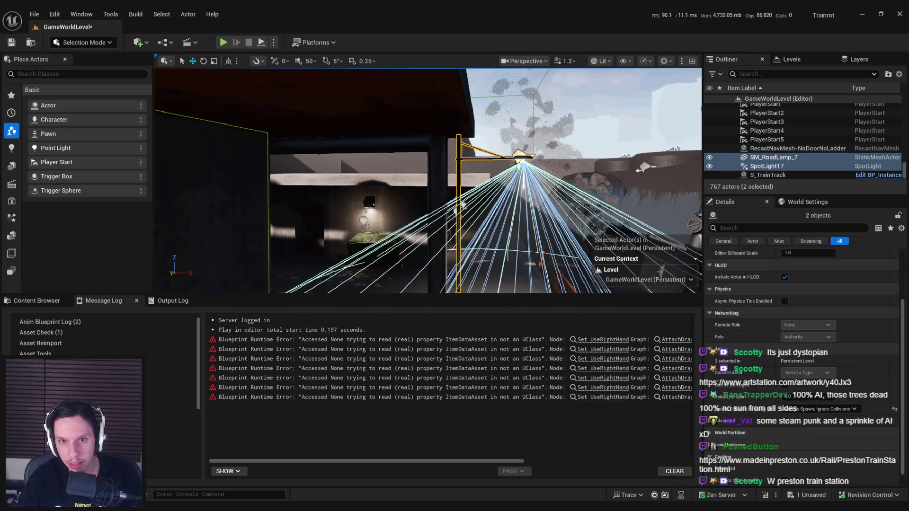
{"action": "key", "text": "f"}
{"action": "mouse_move", "coordinate": [525, 212]}
{"action": "left_mouse_down"}
{"action": "mouse_move", "coordinate": [450, 271]}
{"action": "mouse_move", "coordinate": [416, 274]}
{"action": "mouse_move", "coordinate": [423, 286]}
{"action": "mouse_move", "coordinate": [448, 274]}
{"action": "mouse_move", "coordinate": [585, 255]}
{"action": "left_mouse_up"}
{"action": "left_click_drag", "start_coordinate": [431, 255], "coordinate": [458, 253]}
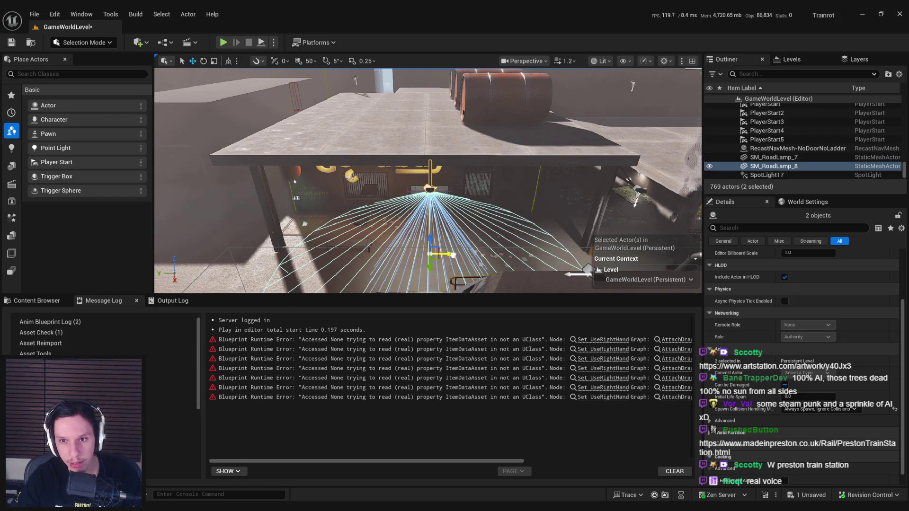
{"action": "mouse_move", "coordinate": [497, 254]}
{"action": "left_mouse_down"}
{"action": "mouse_move", "coordinate": [497, 246]}
{"action": "mouse_move", "coordinate": [498, 254]}
{"action": "left_mouse_up"}
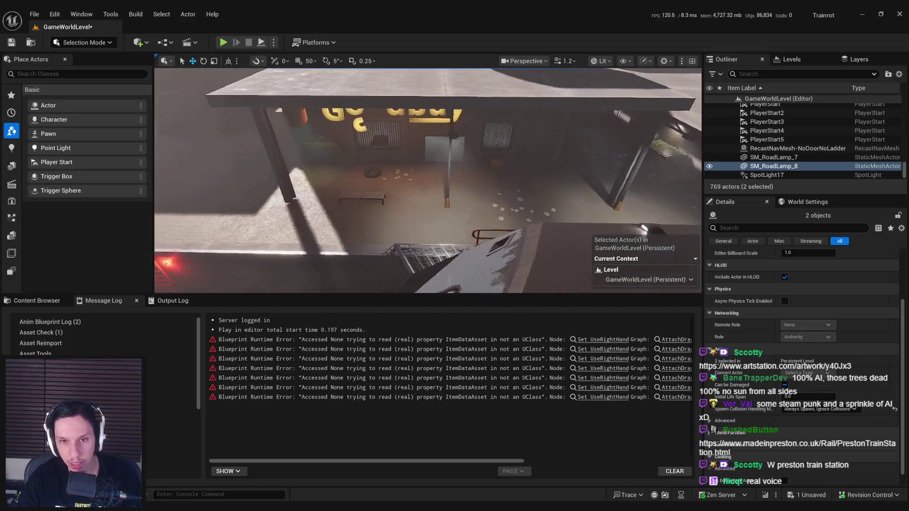
{"action": "key", "text": "f"}
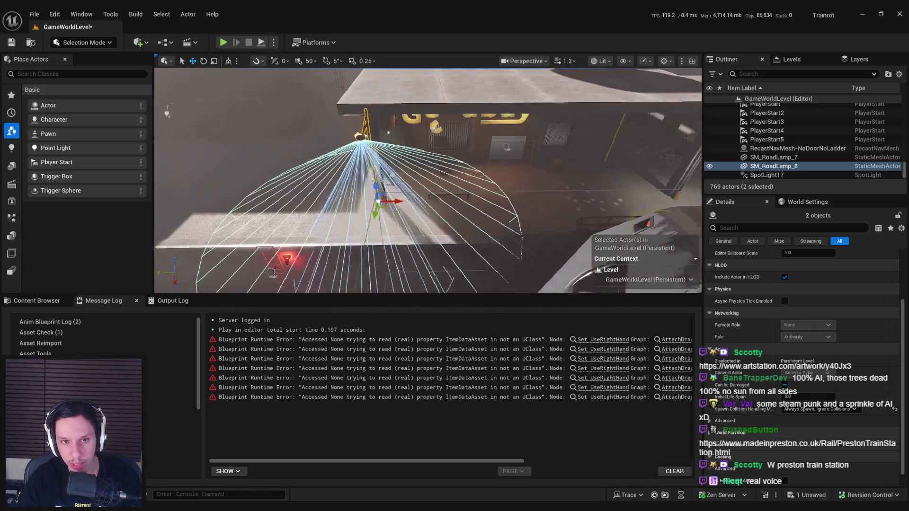
{"action": "key", "text": "g"}
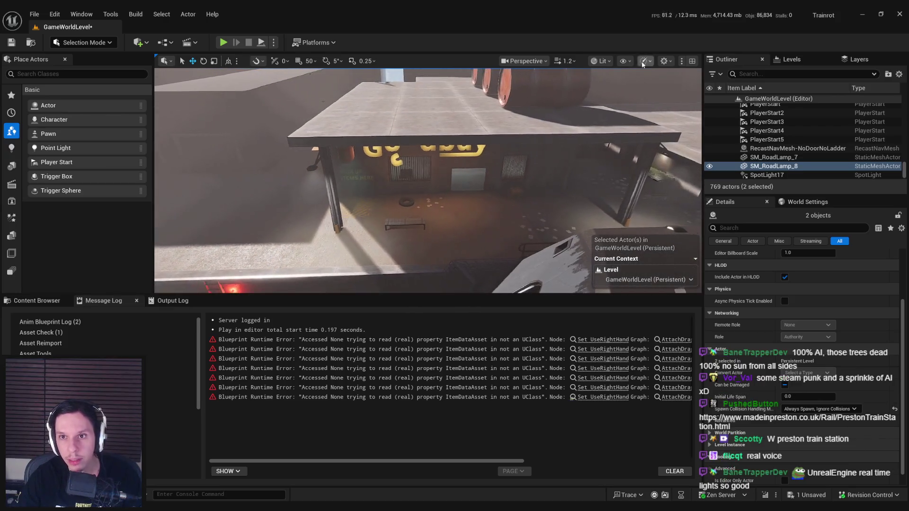
Step: Switch the viewport to Light Complexity and look around the shop canopy
{"action": "left_click", "coordinate": [601, 60]}
{"action": "mouse_move", "coordinate": [639, 184]}
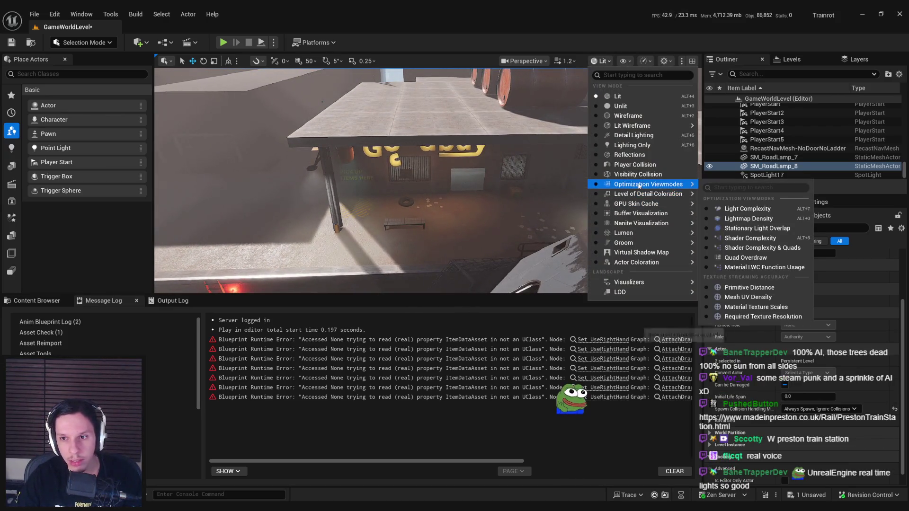
{"action": "left_click", "coordinate": [745, 209]}
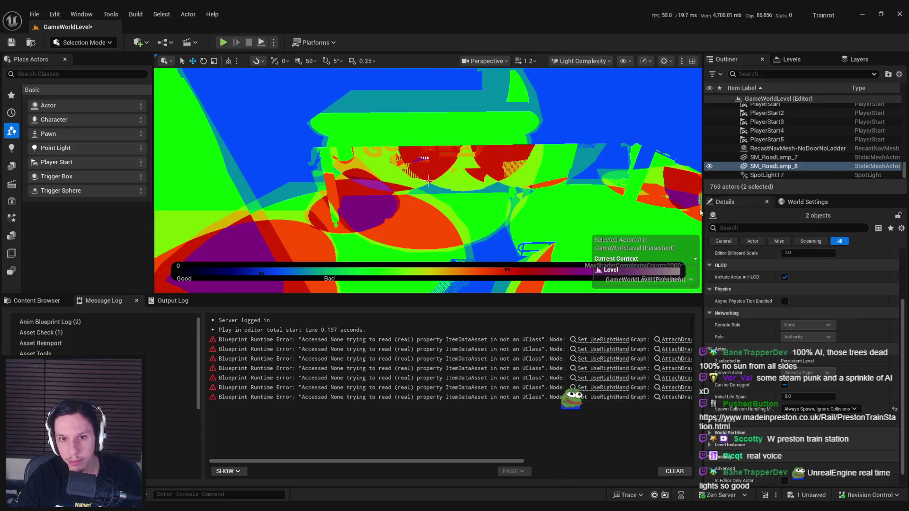
{"action": "scroll", "coordinate": [429, 181], "scroll_direction": "down", "scroll_amount": 5}
{"action": "left_click_drag", "start_coordinate": [428, 180], "coordinate": [429, 181]}
{"action": "scroll", "coordinate": [428, 180], "scroll_direction": "up", "scroll_amount": 3}
{"action": "scroll", "coordinate": [428, 182], "scroll_direction": "up", "scroll_amount": 8}
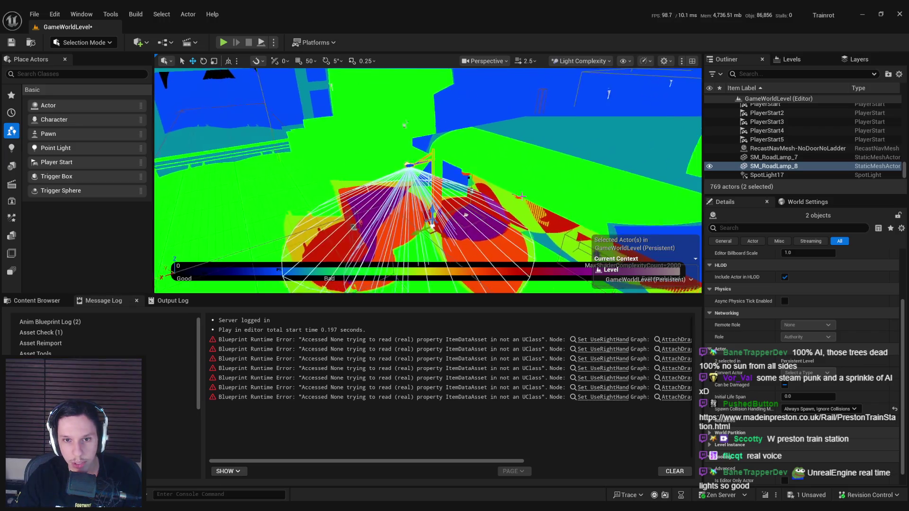
{"action": "scroll", "coordinate": [522, 196], "scroll_direction": "down", "scroll_amount": 10}
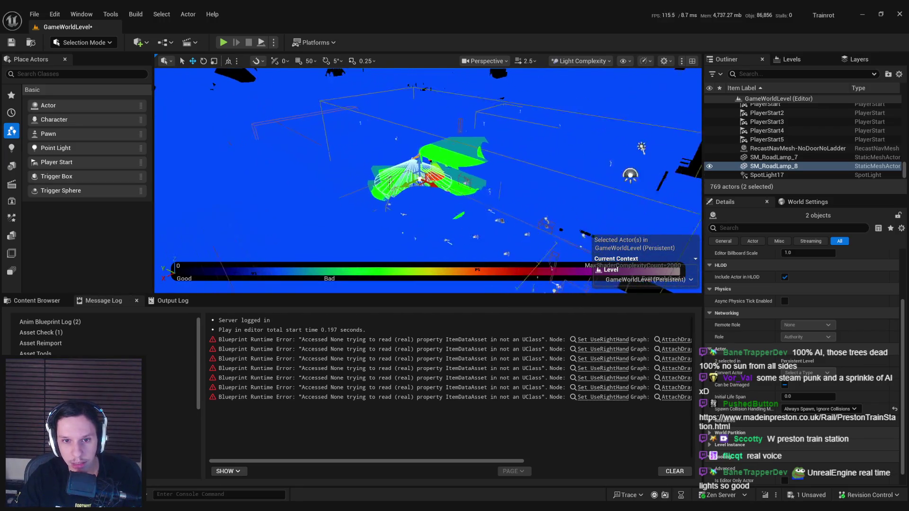
{"action": "scroll", "coordinate": [486, 164], "scroll_direction": "up", "scroll_amount": 8}
Step: Set PointLight2's Max Draw Distance to 2500
{"action": "left_click", "coordinate": [487, 164]}
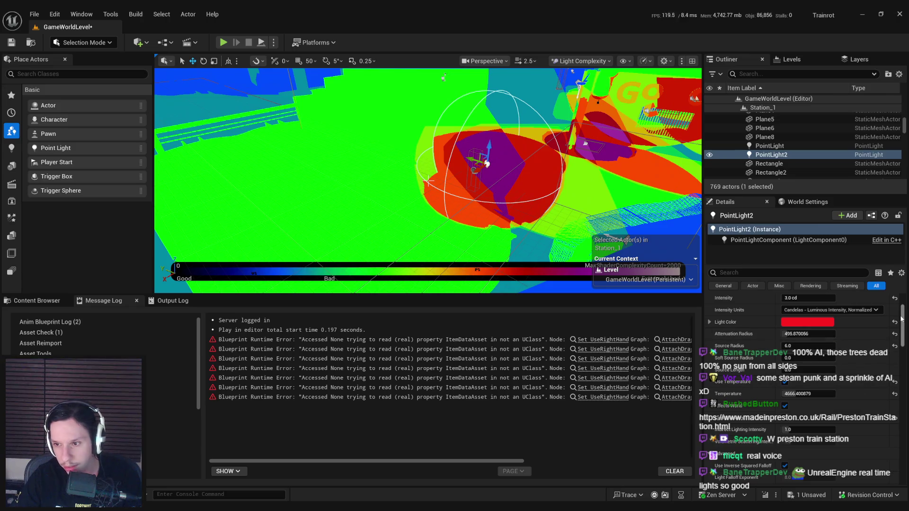
{"action": "left_click_drag", "start_coordinate": [902, 318], "coordinate": [893, 433]}
{"action": "left_click", "coordinate": [788, 373]}
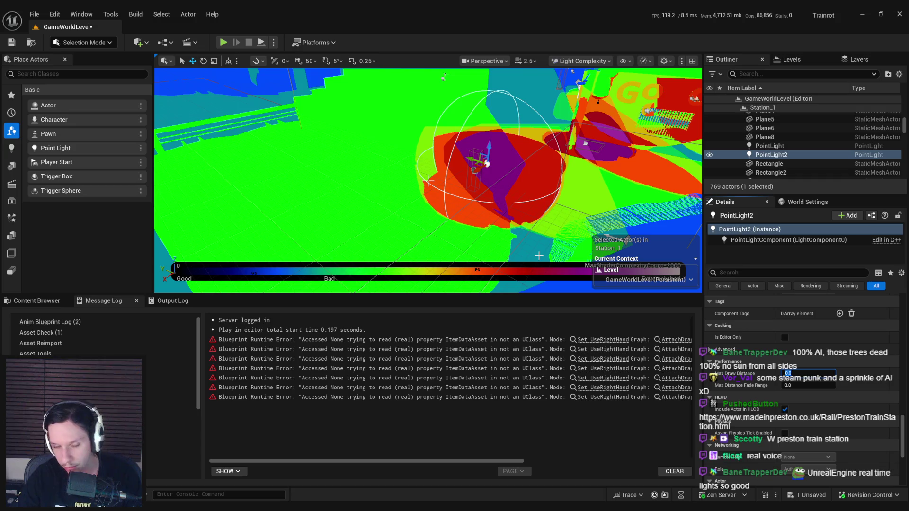
{"action": "type", "text": "00"}
{"action": "key", "text": "Tab"}
{"action": "type", "text": "500"}
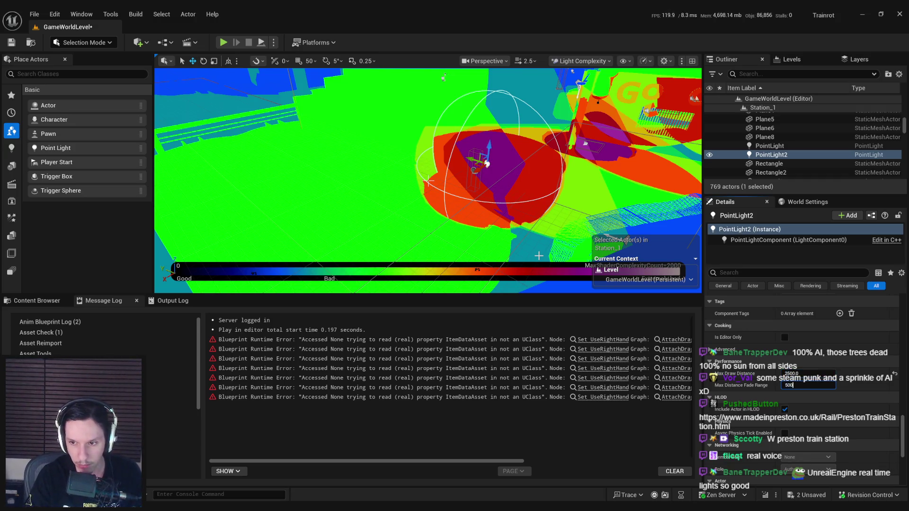
{"action": "scroll", "coordinate": [461, 175], "scroll_direction": "down", "scroll_amount": 5}
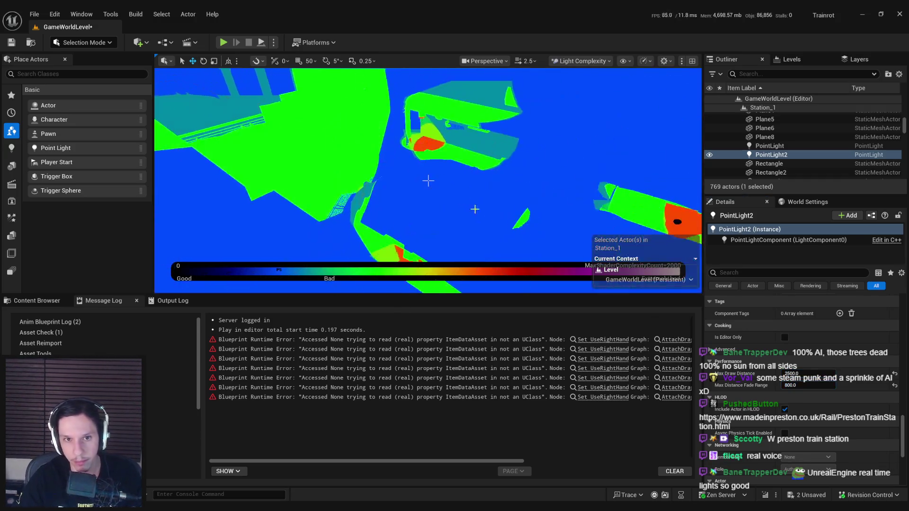
{"action": "scroll", "coordinate": [428, 181], "scroll_direction": "down", "scroll_amount": 10}
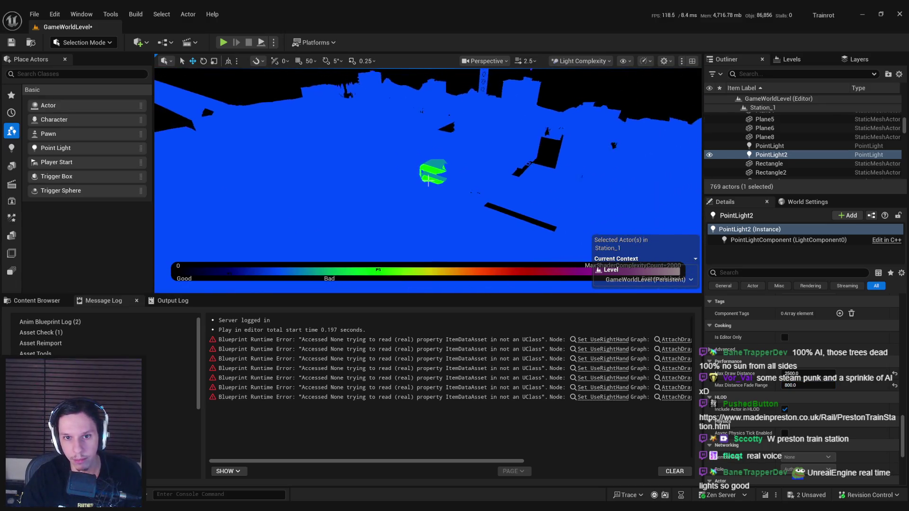
{"action": "scroll", "coordinate": [428, 180], "scroll_direction": "up", "scroll_amount": 5}
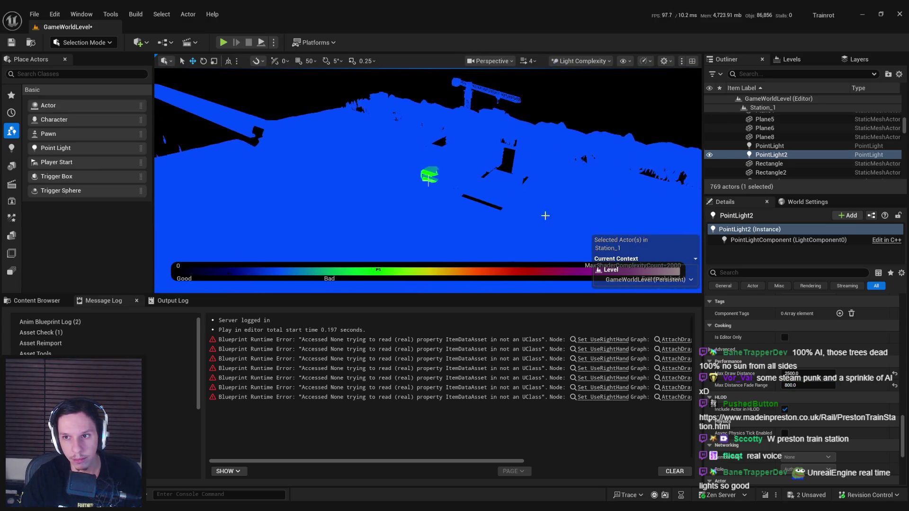
Step: Give RectLight a 2500 Max Draw Distance and a distance fade range
{"action": "left_click", "coordinate": [428, 179]}
{"action": "scroll", "coordinate": [428, 181], "scroll_direction": "up", "scroll_amount": 10}
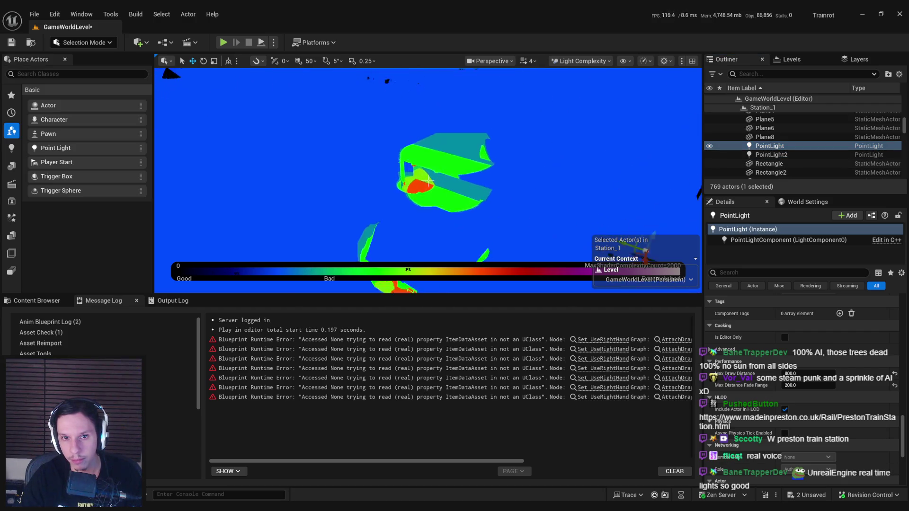
{"action": "scroll", "coordinate": [428, 181], "scroll_direction": "down", "scroll_amount": 5}
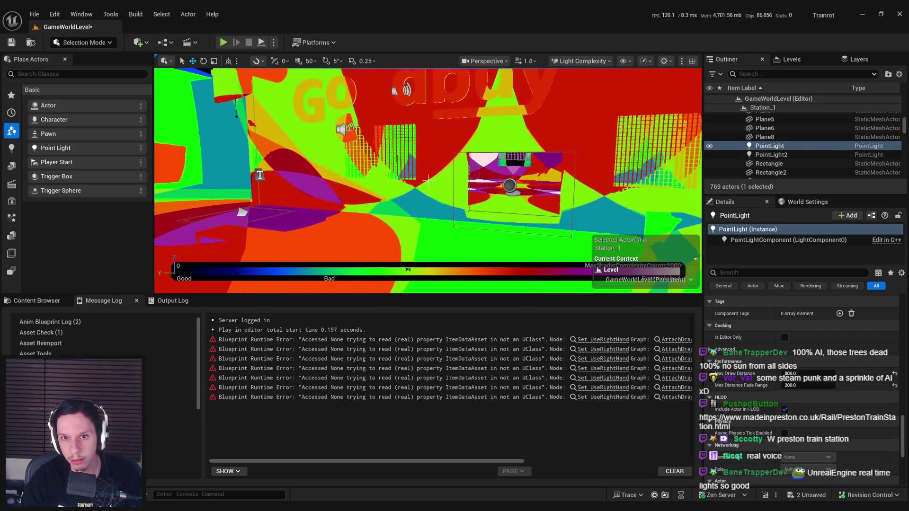
{"action": "left_click", "coordinate": [428, 180]}
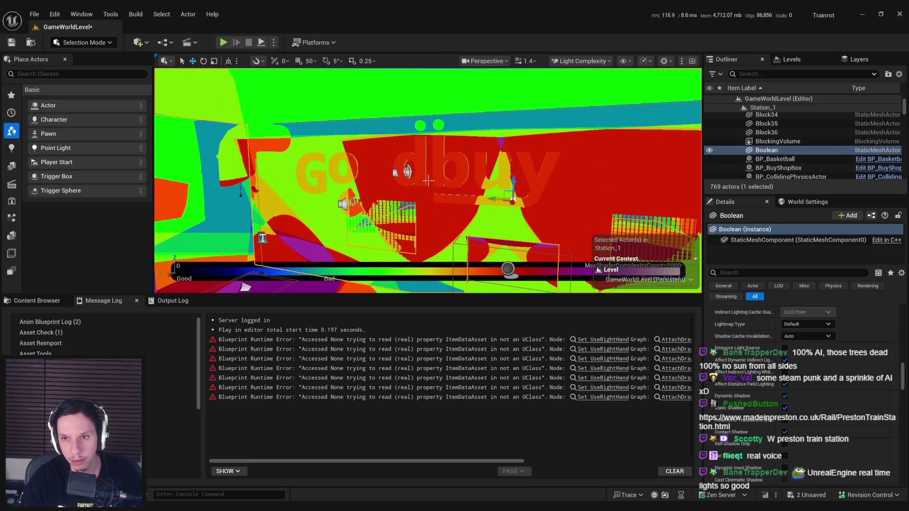
{"action": "scroll", "coordinate": [428, 181], "scroll_direction": "up", "scroll_amount": 8}
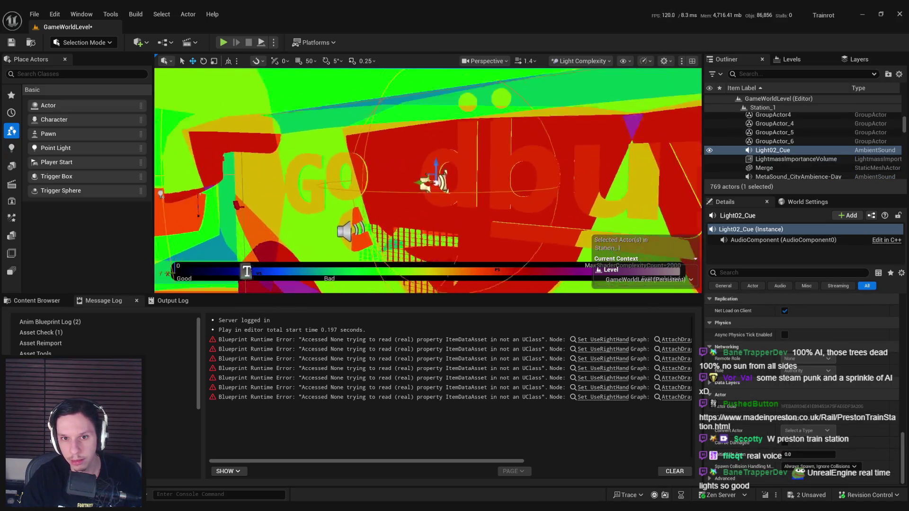
{"action": "double_click", "coordinate": [769, 150]}
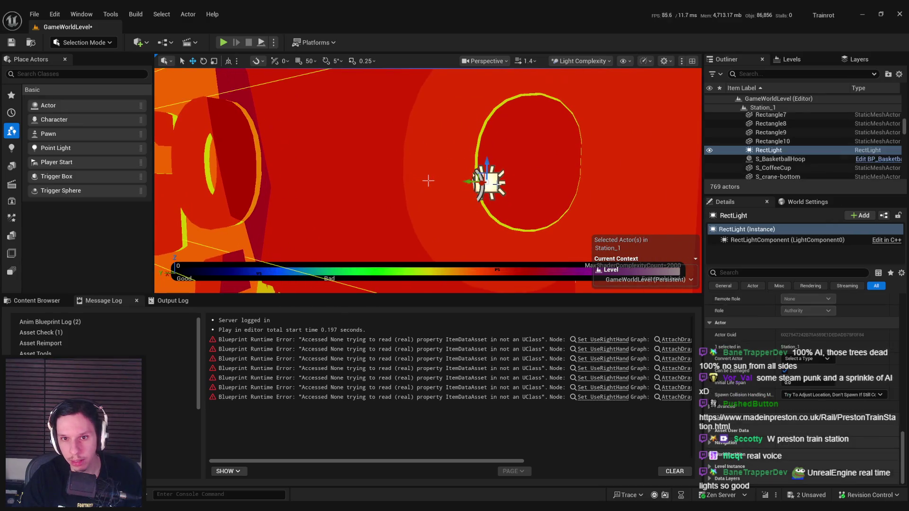
{"action": "scroll", "coordinate": [864, 382], "scroll_direction": "up", "scroll_amount": 5}
{"action": "left_click", "coordinate": [810, 318]}
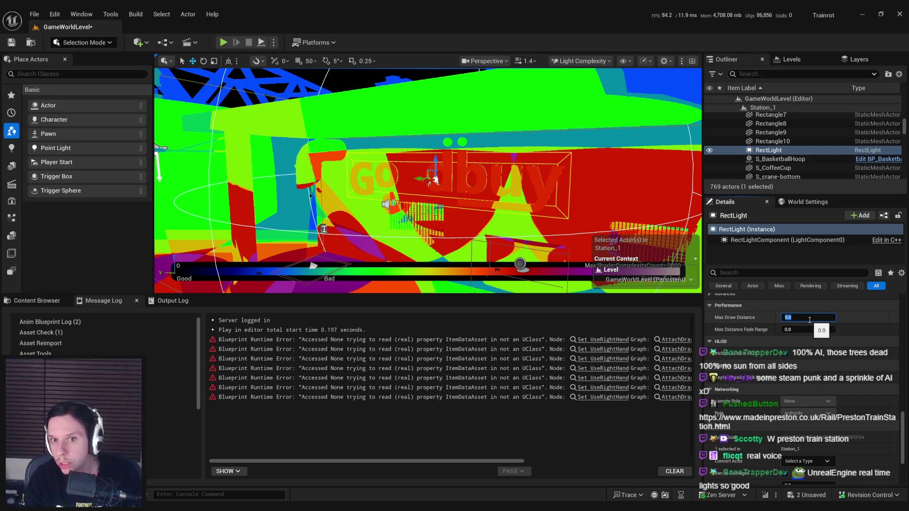
{"action": "key", "text": "Tab"}
{"action": "type", "text": "50"}
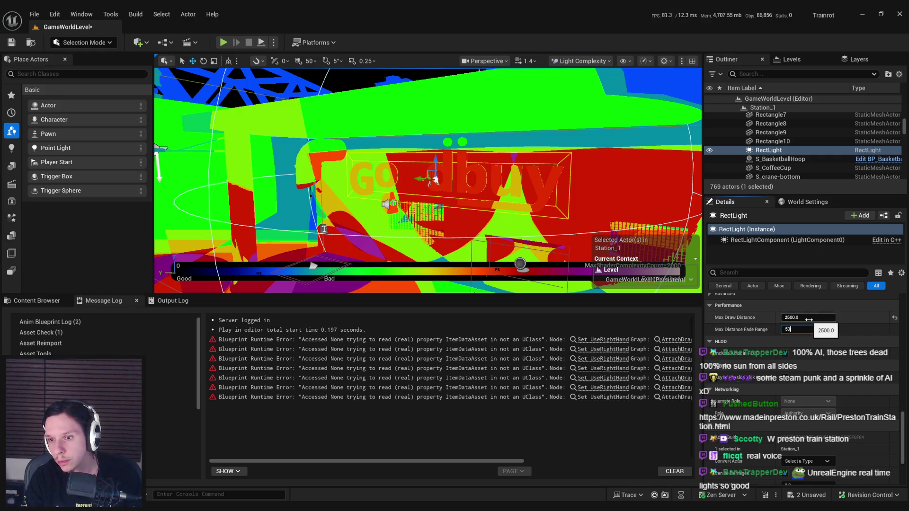
{"action": "left_click_drag", "start_coordinate": [903, 438], "coordinate": [905, 311]}
Step: Save the level and return the viewport to Lit
{"action": "key", "text": "ctrl+s"}
{"action": "scroll", "coordinate": [765, 391], "scroll_direction": "down", "scroll_amount": 5}
{"action": "scroll", "coordinate": [766, 389], "scroll_direction": "down", "scroll_amount": 2}
{"action": "left_click", "coordinate": [580, 61]}
{"action": "left_click", "coordinate": [586, 75]}
{"action": "key", "text": "f"}
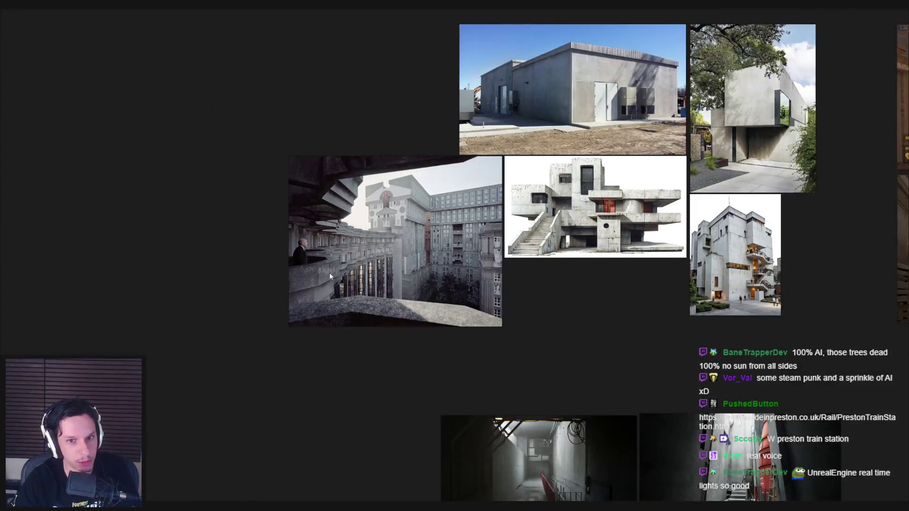
{"action": "scroll", "coordinate": [484, 303], "scroll_direction": "up", "scroll_amount": 3}
{"action": "scroll", "coordinate": [485, 303], "scroll_direction": "down", "scroll_amount": 4}
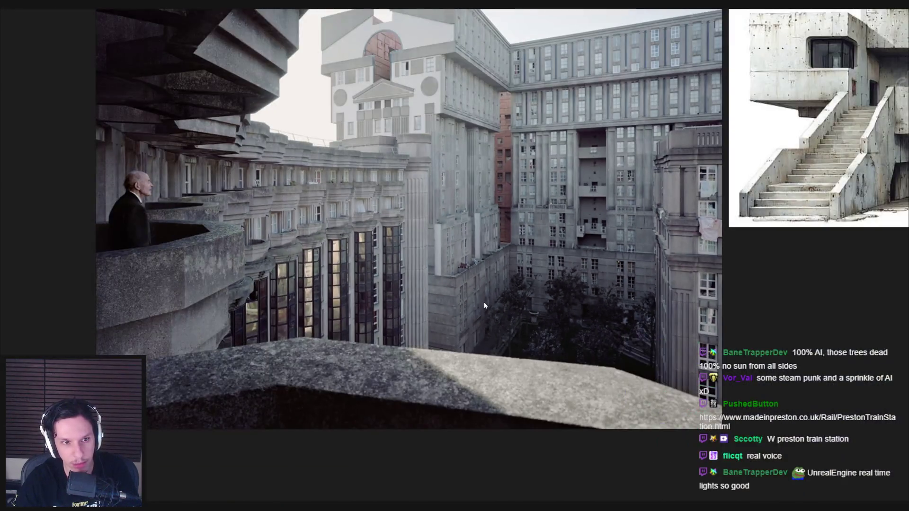
{"action": "scroll", "coordinate": [484, 303], "scroll_direction": "down", "scroll_amount": 1}
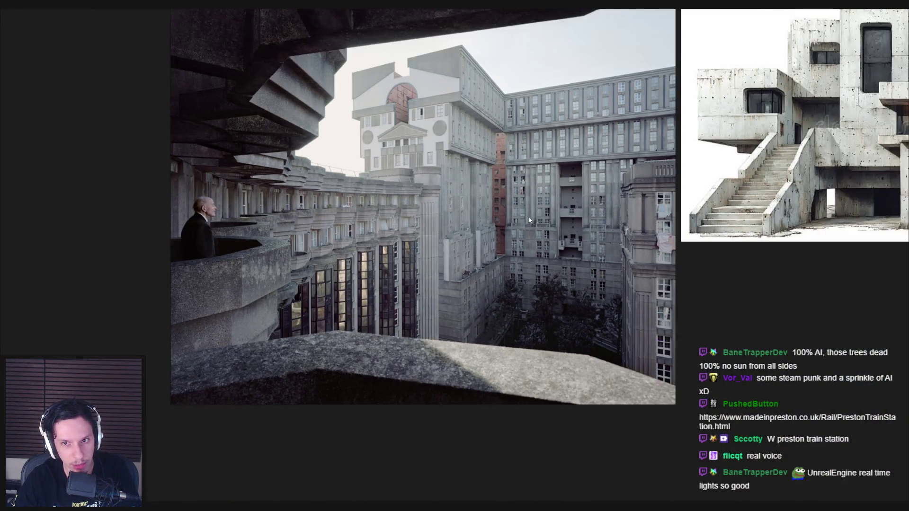
{"action": "scroll", "coordinate": [529, 221], "scroll_direction": "up", "scroll_amount": 5}
{"action": "scroll", "coordinate": [536, 242], "scroll_direction": "up", "scroll_amount": 3}
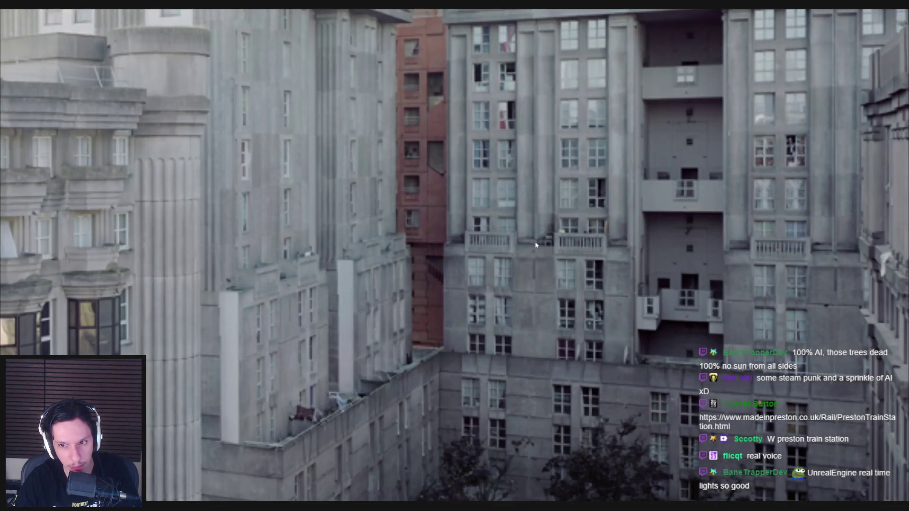
{"action": "mouse_move", "coordinate": [536, 241]}
{"action": "left_mouse_down"}
{"action": "mouse_move", "coordinate": [444, 241]}
{"action": "mouse_move", "coordinate": [425, 215]}
{"action": "left_mouse_up"}
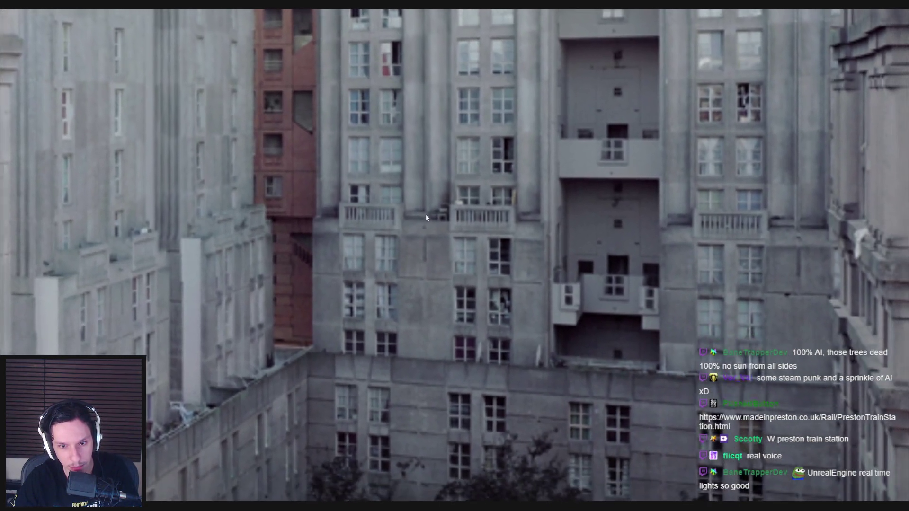
{"action": "scroll", "coordinate": [466, 357], "scroll_direction": "down", "scroll_amount": 1}
{"action": "left_click_drag", "start_coordinate": [466, 357], "coordinate": [450, 313]}
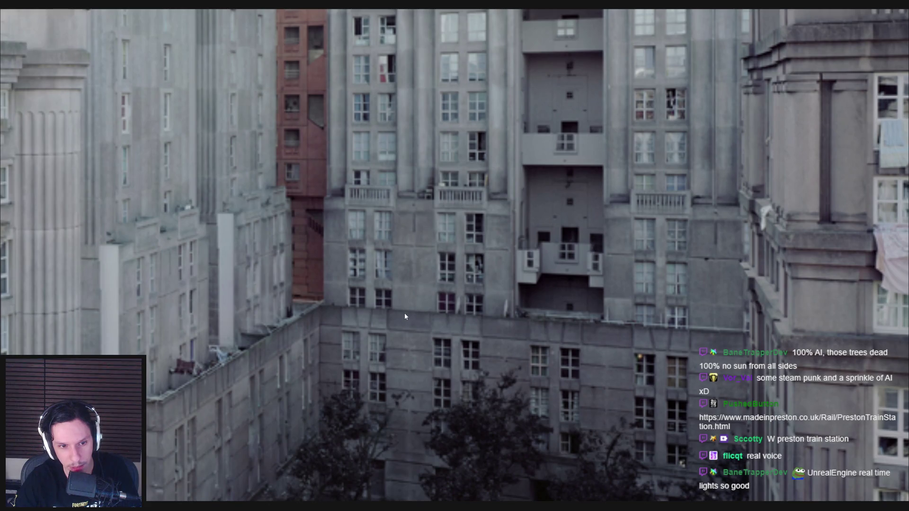
{"action": "scroll", "coordinate": [404, 315], "scroll_direction": "down", "scroll_amount": 1}
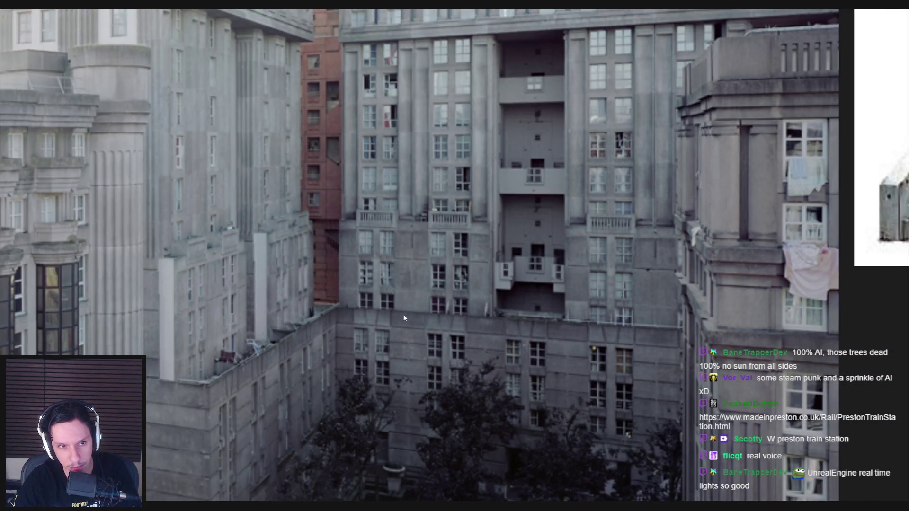
{"action": "scroll", "coordinate": [403, 317], "scroll_direction": "down", "scroll_amount": 1}
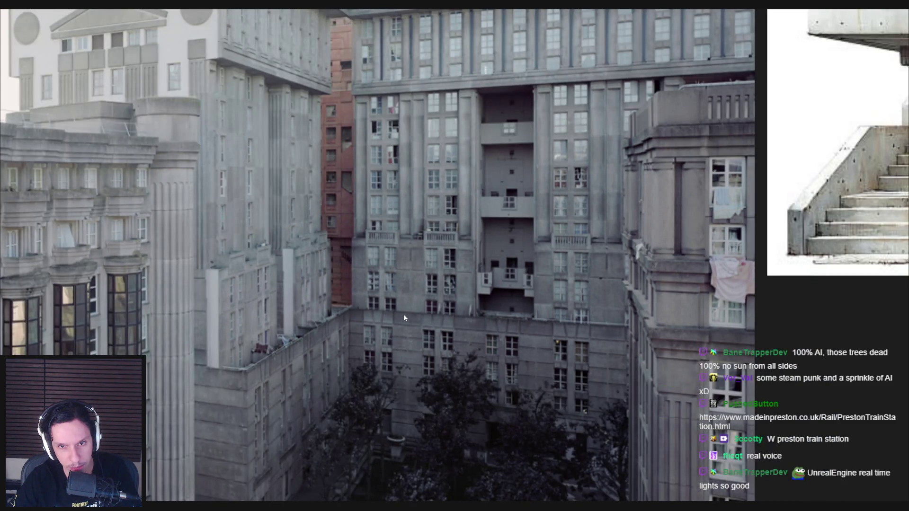
{"action": "scroll", "coordinate": [404, 310], "scroll_direction": "up", "scroll_amount": 2}
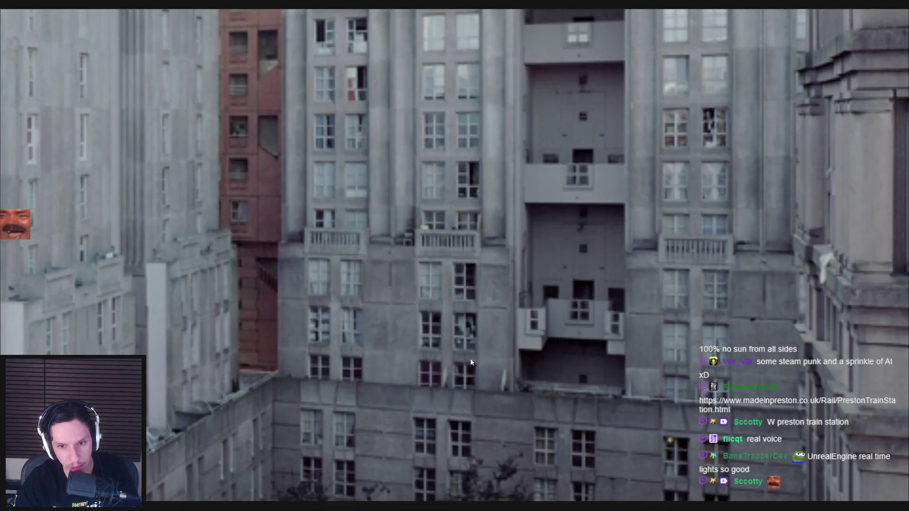
{"action": "scroll", "coordinate": [456, 397], "scroll_direction": "down", "scroll_amount": 3}
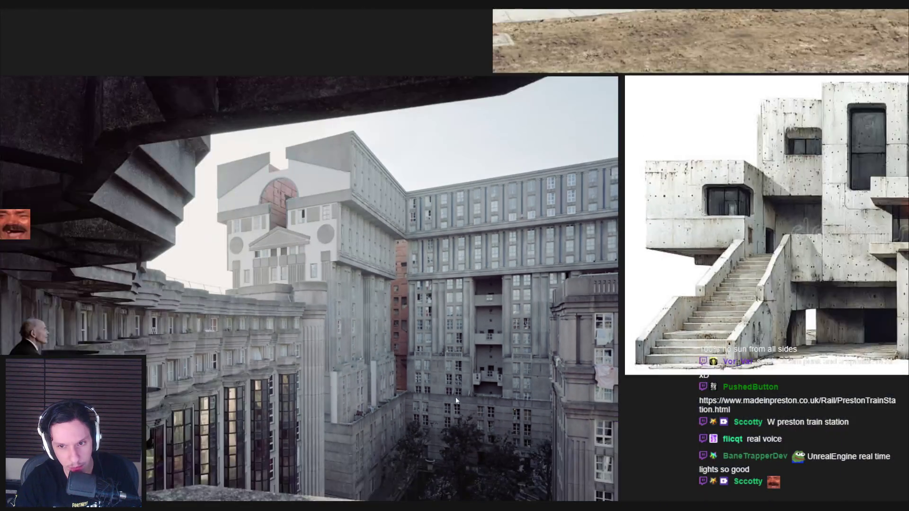
{"action": "scroll", "coordinate": [456, 397], "scroll_direction": "up", "scroll_amount": 5}
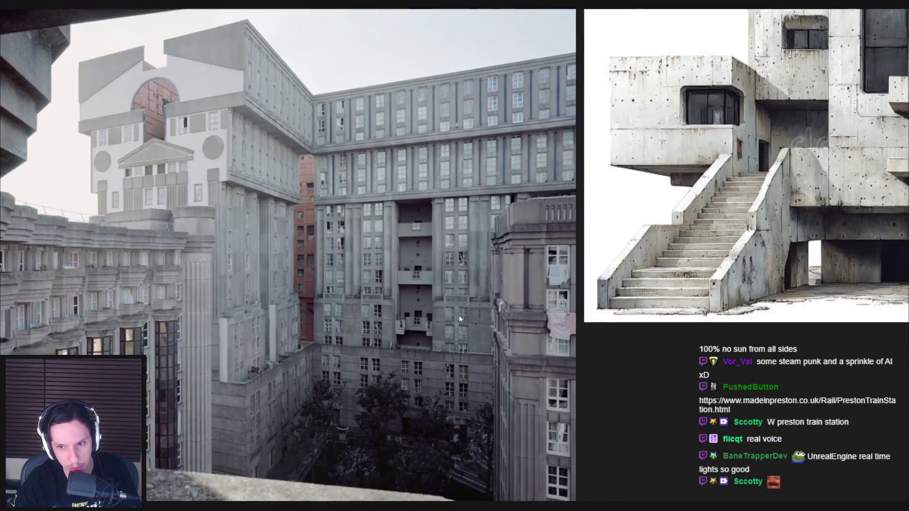
{"action": "scroll", "coordinate": [578, 361], "scroll_direction": "up", "scroll_amount": 4}
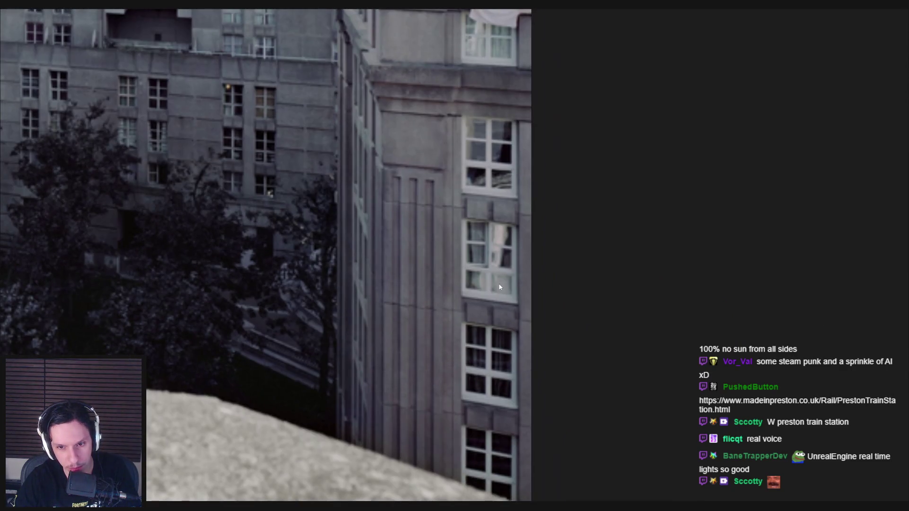
{"action": "scroll", "coordinate": [494, 298], "scroll_direction": "down", "scroll_amount": 5}
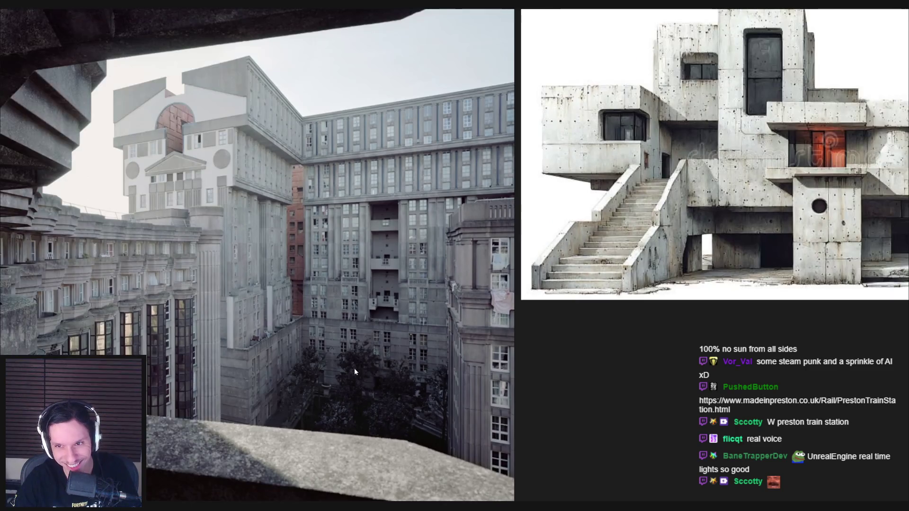
{"action": "scroll", "coordinate": [519, 363], "scroll_direction": "up", "scroll_amount": 2}
{"action": "scroll", "coordinate": [519, 363], "scroll_direction": "down", "scroll_amount": 3}
{"action": "scroll", "coordinate": [410, 345], "scroll_direction": "up", "scroll_amount": 7}
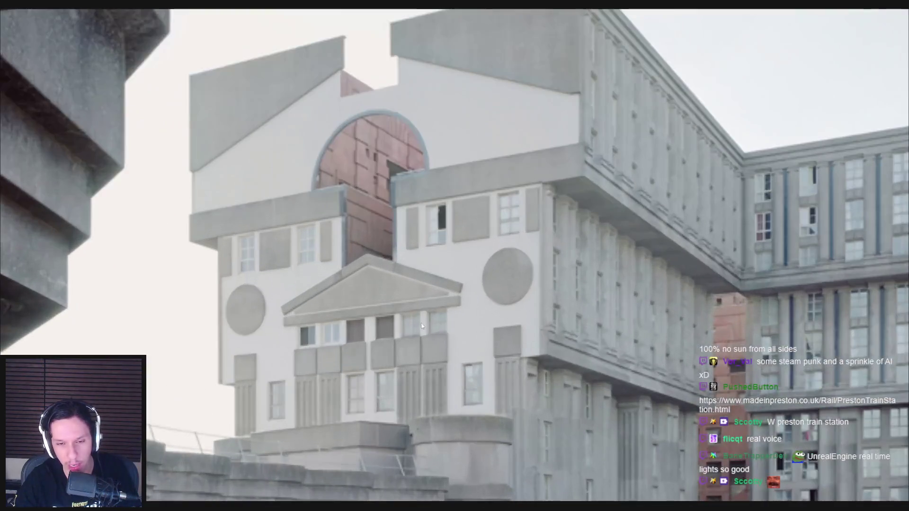
{"action": "scroll", "coordinate": [411, 345], "scroll_direction": "down", "scroll_amount": 6}
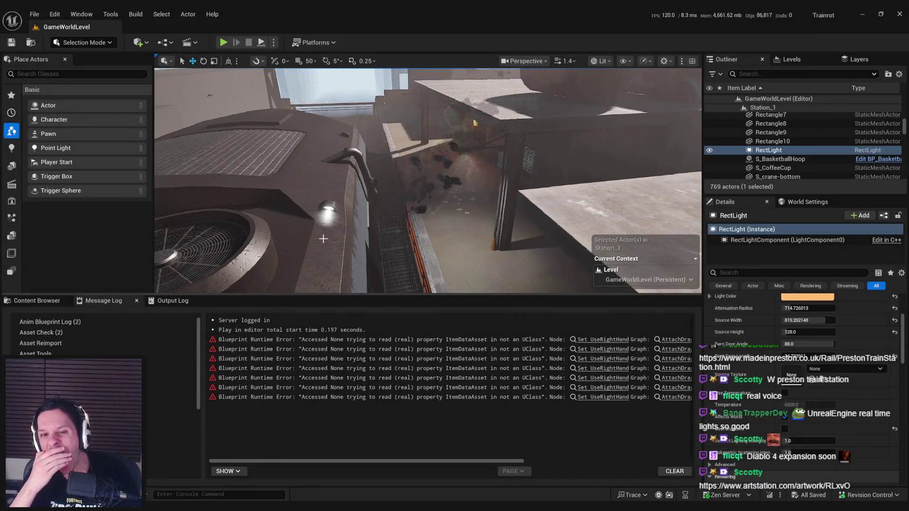
Step: Fly down to the grated walkway, then select and frame the ledge slab Block3
{"action": "left_click_drag", "start_coordinate": [323, 238], "coordinate": [462, 219]}
{"action": "left_click", "coordinate": [462, 219]}
{"action": "scroll", "coordinate": [462, 219], "scroll_direction": "down", "scroll_amount": 2}
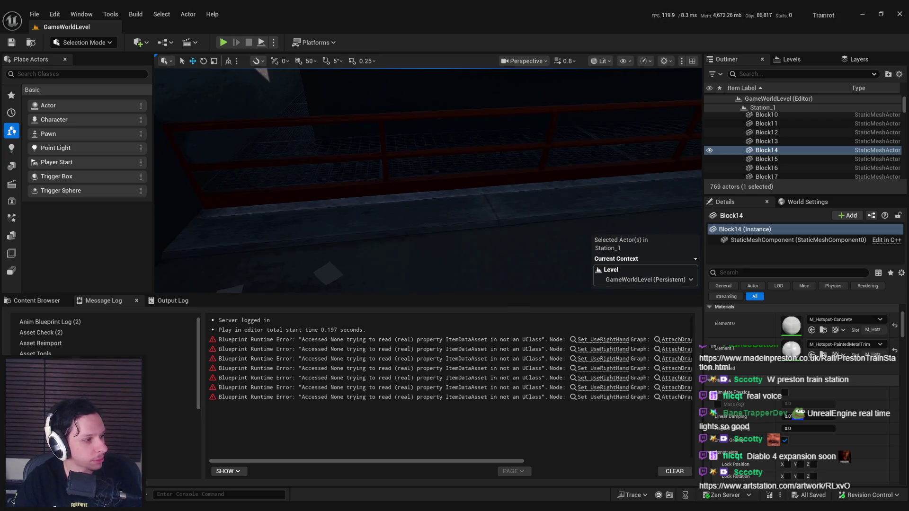
{"action": "left_click_drag", "start_coordinate": [499, 171], "coordinate": [499, 142]}
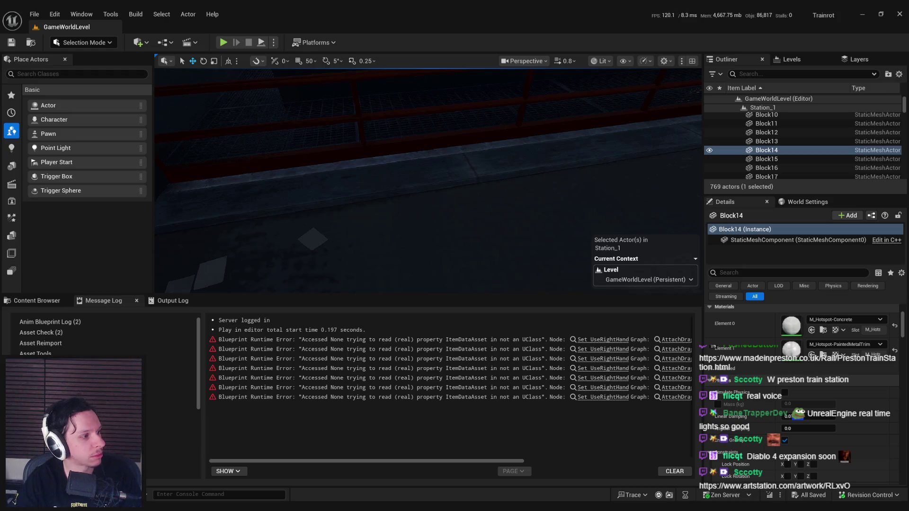
{"action": "left_click", "coordinate": [398, 172]}
{"action": "key", "text": "f"}
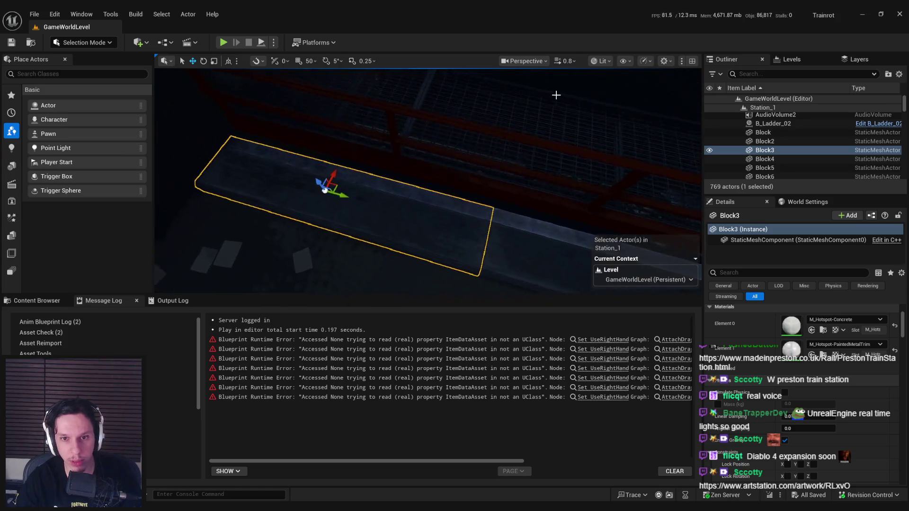
{"action": "left_click", "coordinate": [56, 45]}
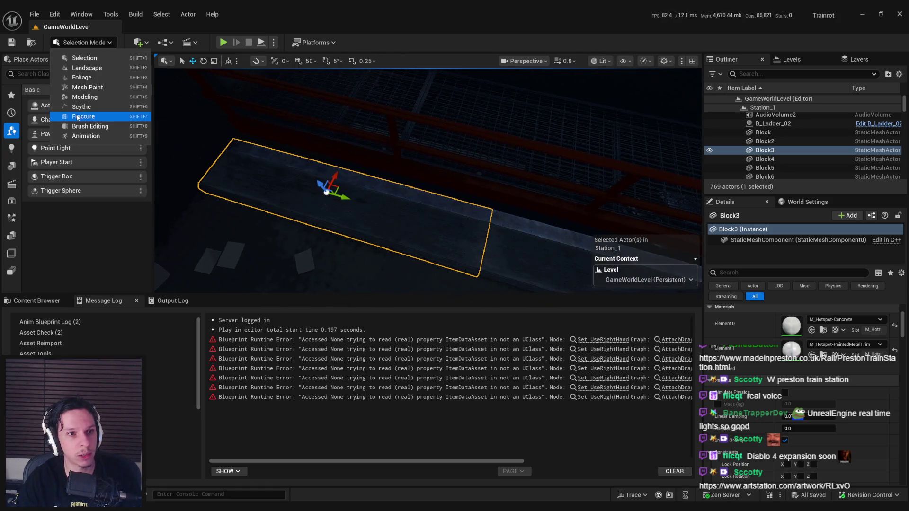
Step: Enter Scythe Mode with unlit shading and select edges along Block3's ledge
{"action": "left_click", "coordinate": [76, 106]}
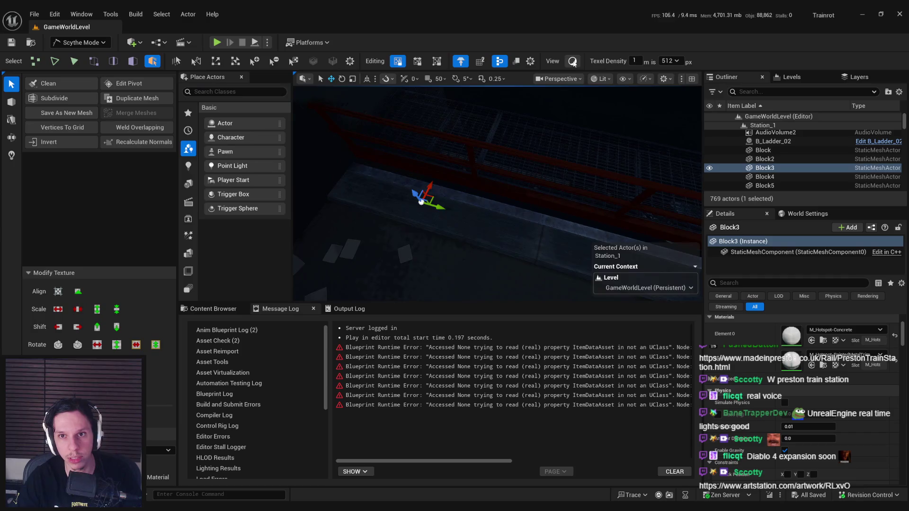
{"action": "left_click", "coordinate": [573, 62]}
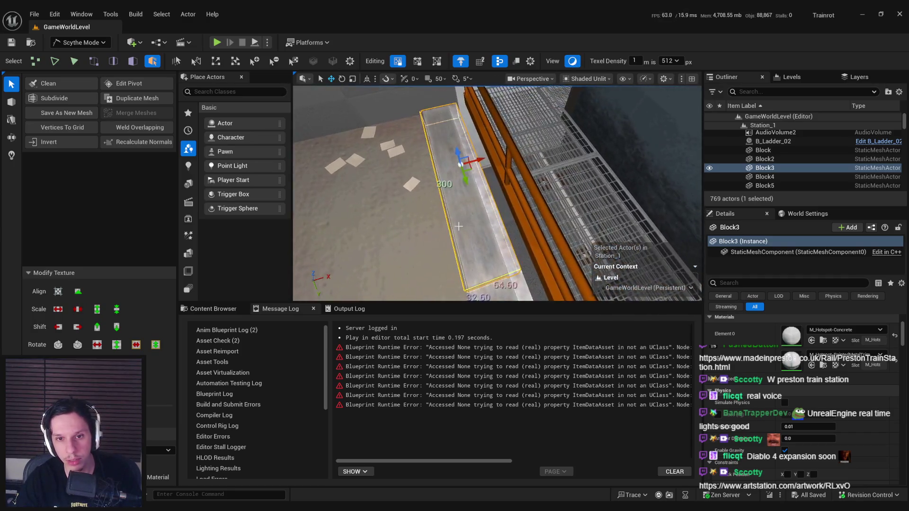
{"action": "key", "text": "2"}
{"action": "left_click", "coordinate": [433, 175]}
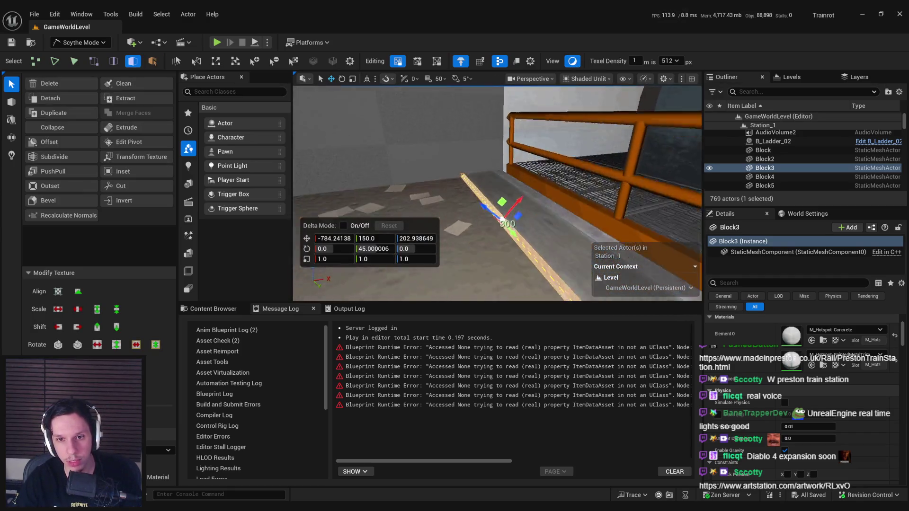
{"action": "left_click", "coordinate": [523, 155]}
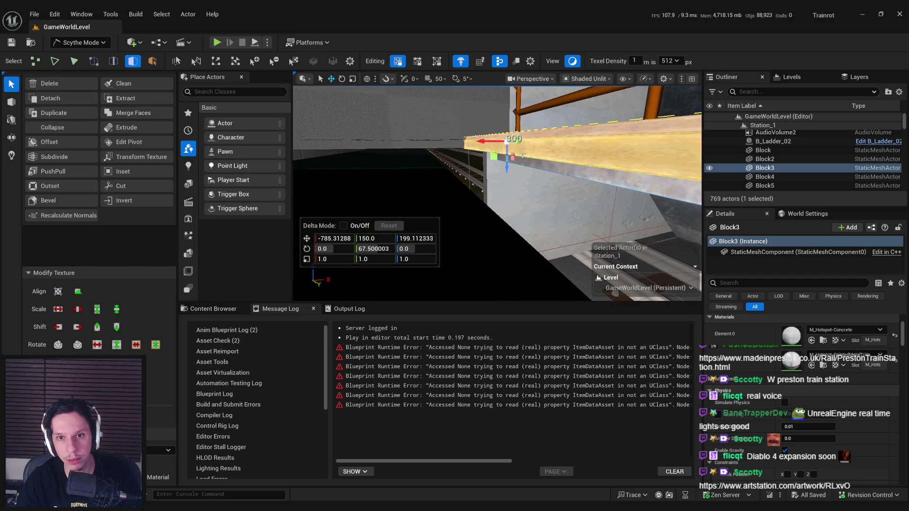
{"action": "left_click", "coordinate": [486, 205]}
{"action": "mouse_move", "coordinate": [485, 204]}
{"action": "left_mouse_down"}
{"action": "mouse_move", "coordinate": [446, 143]}
{"action": "mouse_move", "coordinate": [497, 179]}
{"action": "left_mouse_up"}
{"action": "left_click", "coordinate": [497, 180]}
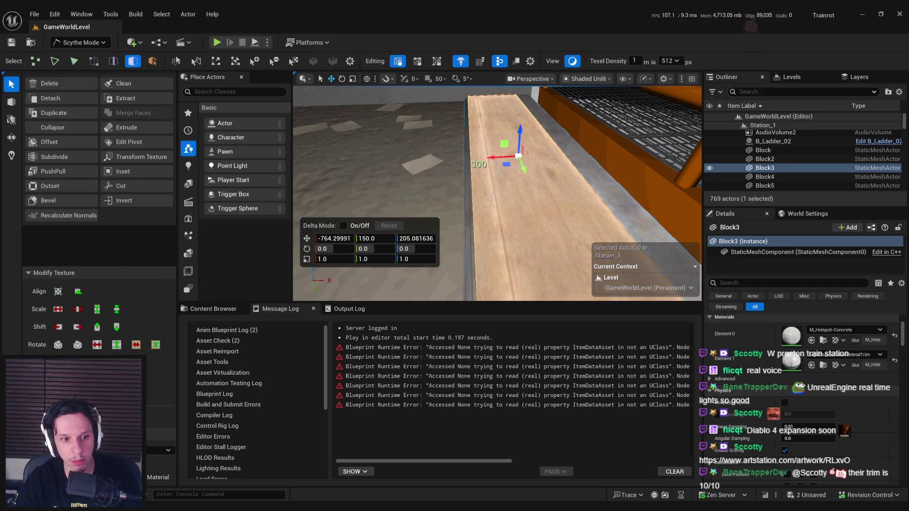
Step: Select Block3's top face and open the Hotspots material folder
{"action": "left_click", "coordinate": [497, 180]}
{"action": "left_click_drag", "start_coordinate": [497, 179], "coordinate": [436, 267]}
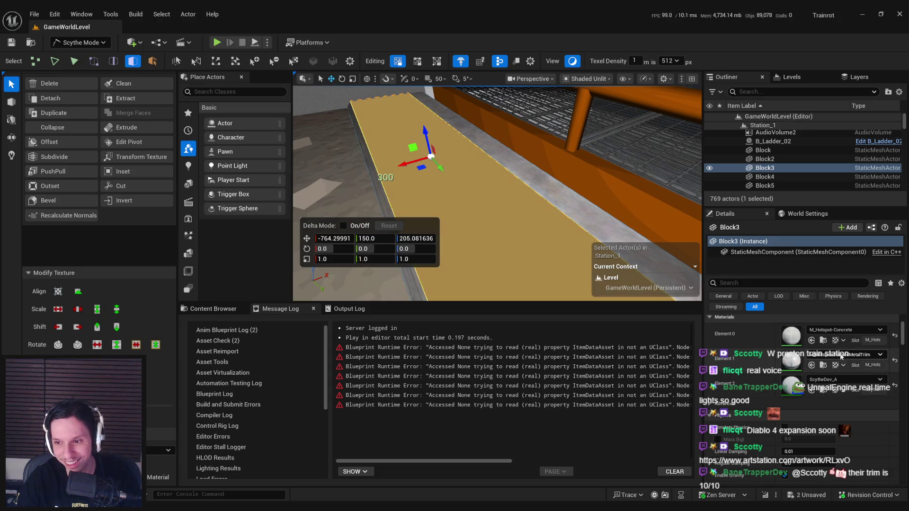
{"action": "left_click", "coordinate": [824, 341]}
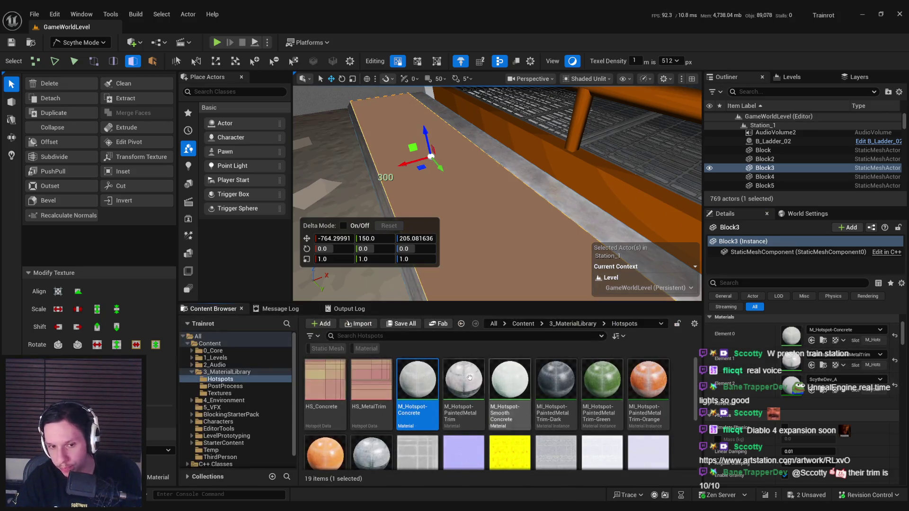
Step: Rotate the selected ledge face 45 degrees and turn the view toward the train
{"action": "mouse_move", "coordinate": [502, 199]}
{"action": "left_mouse_down"}
{"action": "mouse_move", "coordinate": [512, 203]}
{"action": "mouse_move", "coordinate": [499, 191]}
{"action": "mouse_move", "coordinate": [509, 215]}
{"action": "left_mouse_up"}
{"action": "key", "text": "ctrl+Right"}
{"action": "mouse_move", "coordinate": [504, 286]}
{"action": "left_mouse_down"}
{"action": "mouse_move", "coordinate": [492, 287]}
{"action": "mouse_move", "coordinate": [505, 286]}
{"action": "left_mouse_up"}
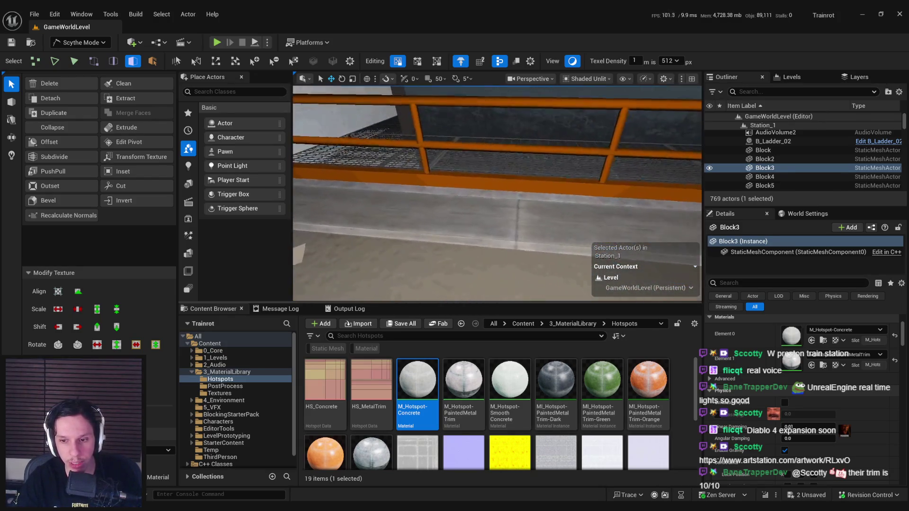
{"action": "scroll", "coordinate": [488, 417], "scroll_direction": "down", "scroll_amount": 1}
{"action": "left_click_drag", "start_coordinate": [478, 239], "coordinate": [509, 238]}
{"action": "mouse_move", "coordinate": [478, 134]}
{"action": "left_mouse_down"}
{"action": "mouse_move", "coordinate": [520, 214]}
{"action": "mouse_move", "coordinate": [499, 198]}
{"action": "mouse_move", "coordinate": [465, 202]}
{"action": "left_mouse_up"}
Step: Reselect the ledge block's curb and top faces and undo the lifted material
{"action": "left_click", "coordinate": [520, 215]}
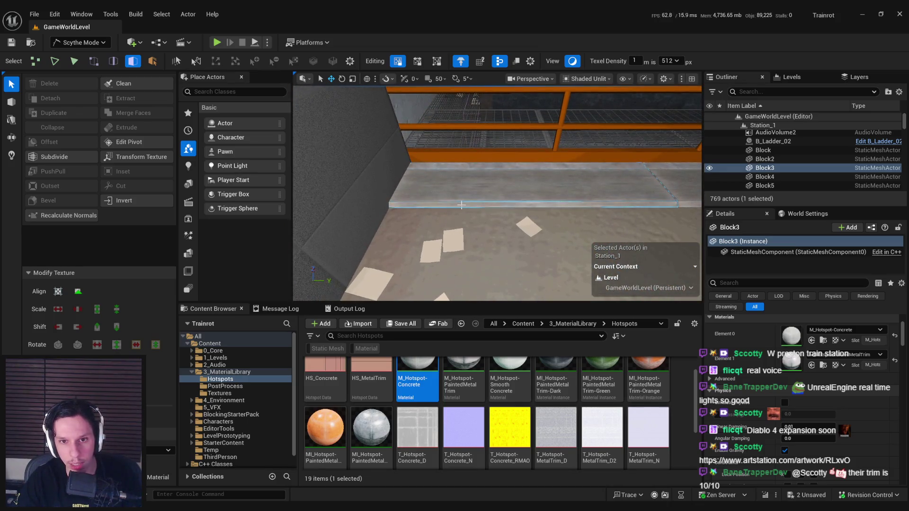
{"action": "left_click", "coordinate": [465, 203]}
{"action": "key", "text": "Escape"}
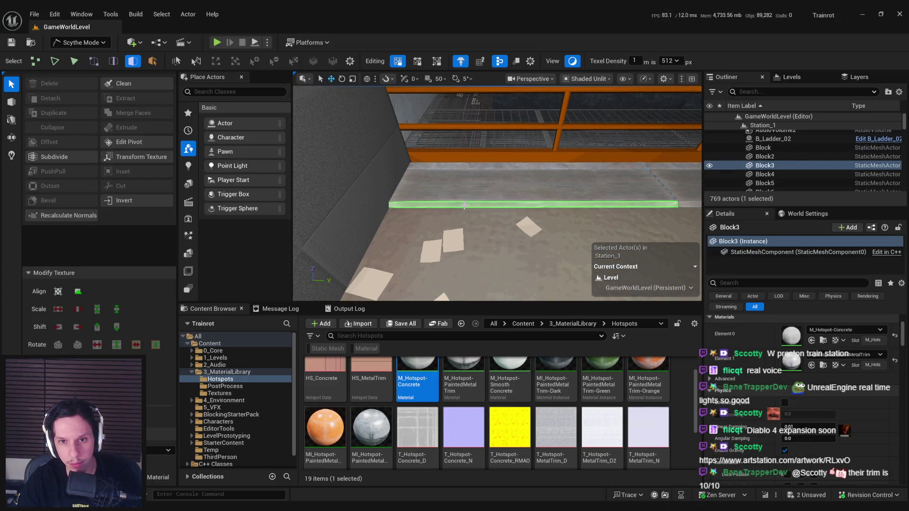
{"action": "left_click", "coordinate": [472, 189]}
{"action": "left_click_drag", "start_coordinate": [455, 256], "coordinate": [446, 230]}
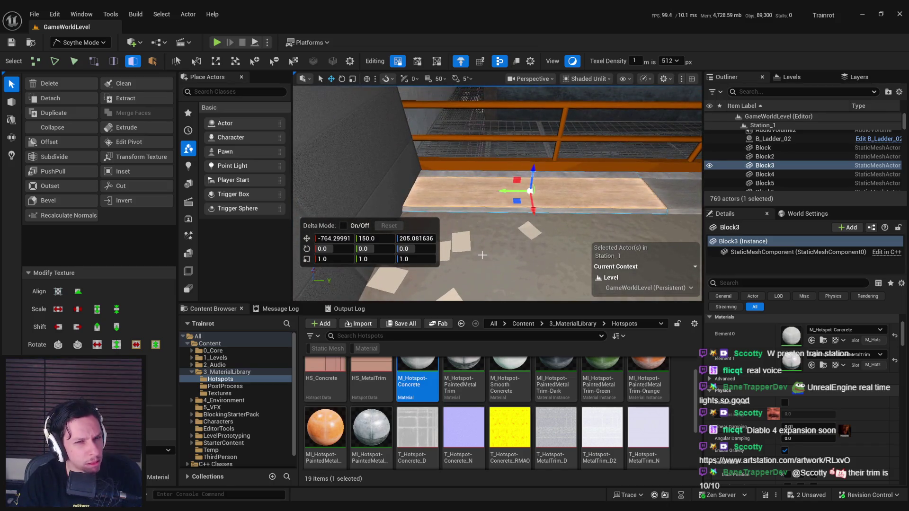
{"action": "mouse_move", "coordinate": [482, 255]}
{"action": "left_mouse_down"}
{"action": "mouse_move", "coordinate": [474, 252]}
{"action": "mouse_move", "coordinate": [435, 290]}
{"action": "mouse_move", "coordinate": [465, 271]}
{"action": "mouse_move", "coordinate": [450, 261]}
{"action": "mouse_move", "coordinate": [546, 250]}
{"action": "left_mouse_up"}
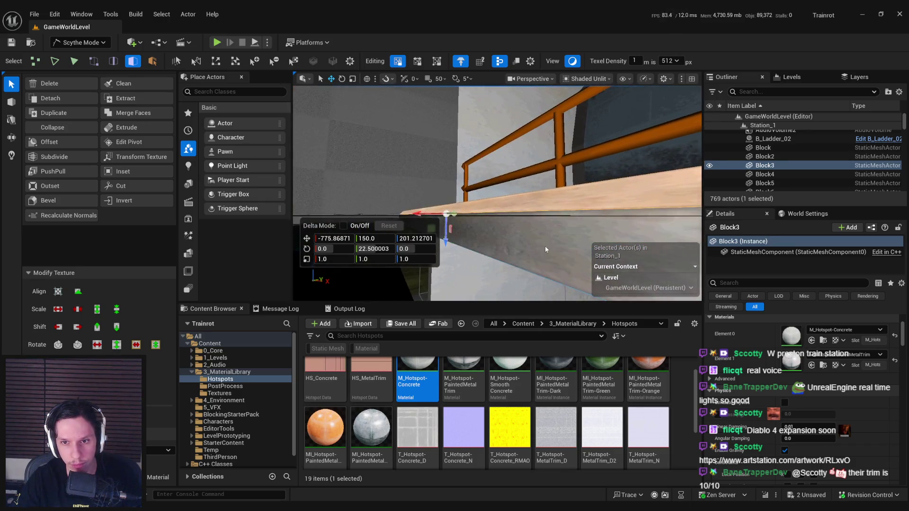
{"action": "key", "text": "ctrl+z"}
Step: Try MI_Hotspot-PaintedMetal on Block3, compare it in lit shading, then undo it
{"action": "left_click_drag", "start_coordinate": [506, 206], "coordinate": [488, 204]}
{"action": "left_click", "coordinate": [325, 428]}
{"action": "mouse_move", "coordinate": [413, 161]}
{"action": "left_mouse_down"}
{"action": "mouse_move", "coordinate": [431, 142]}
{"action": "mouse_move", "coordinate": [426, 151]}
{"action": "left_mouse_up"}
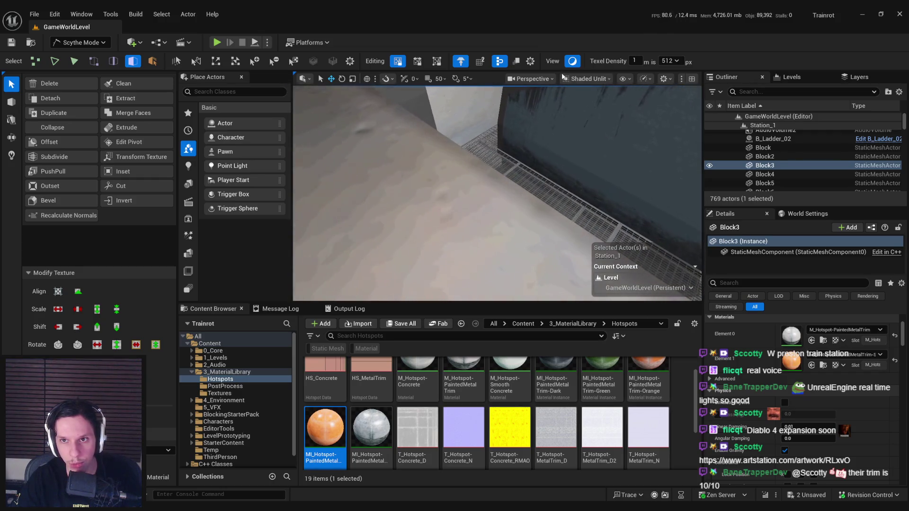
{"action": "key", "text": "alt+4"}
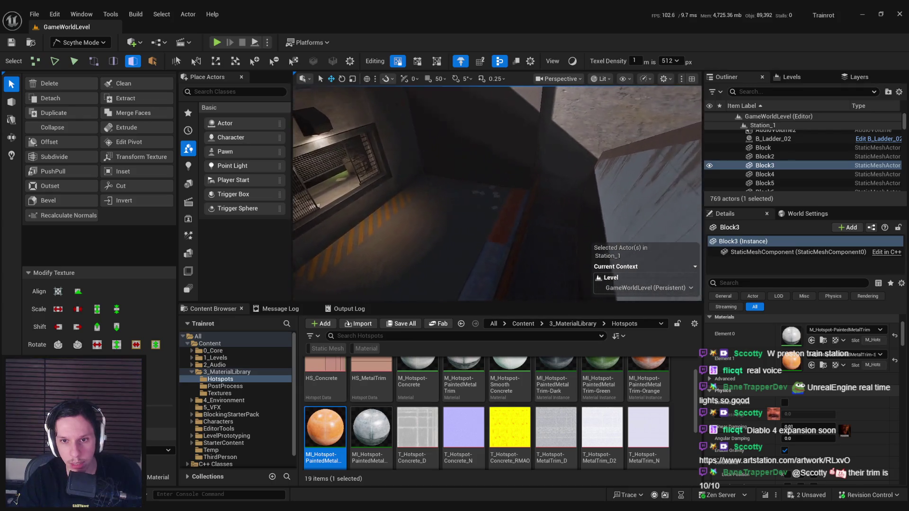
{"action": "left_click", "coordinate": [573, 62]}
{"action": "key", "text": "f"}
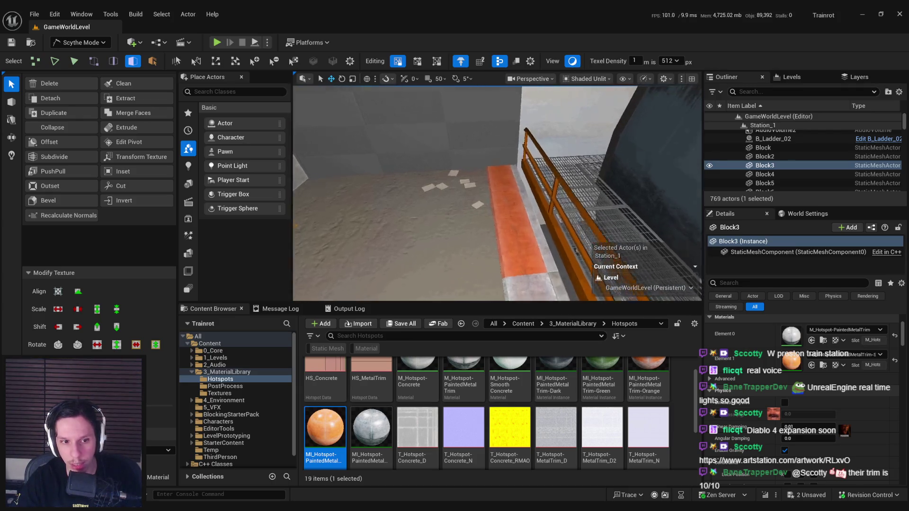
{"action": "key", "text": "ctrl+z"}
Step: Select M_Hotspot-Smooth Concrete in the Content Browser
{"action": "left_click_drag", "start_coordinate": [497, 189], "coordinate": [483, 227]}
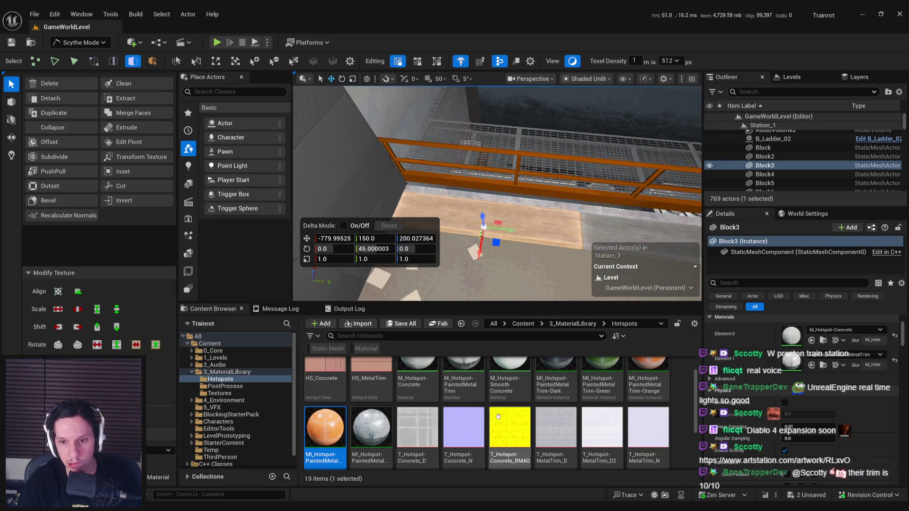
{"action": "scroll", "coordinate": [510, 439], "scroll_direction": "up", "scroll_amount": 1}
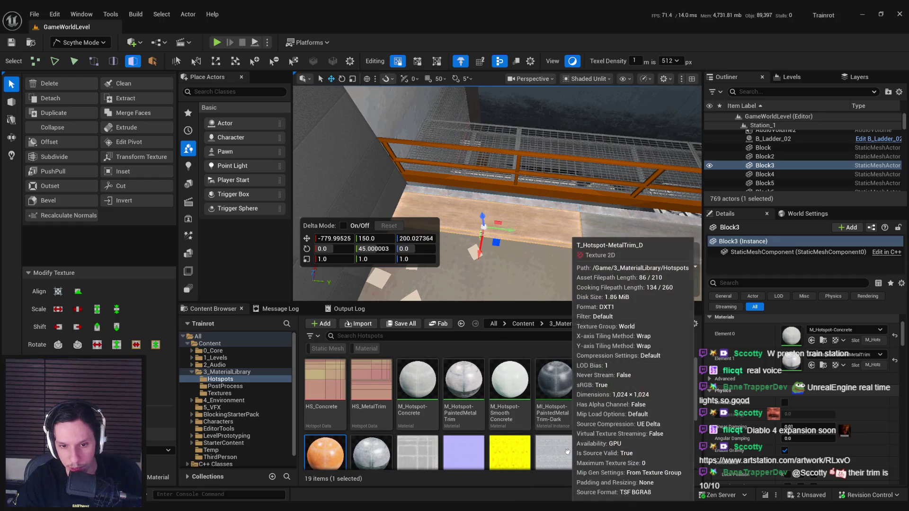
{"action": "left_click", "coordinate": [506, 414]}
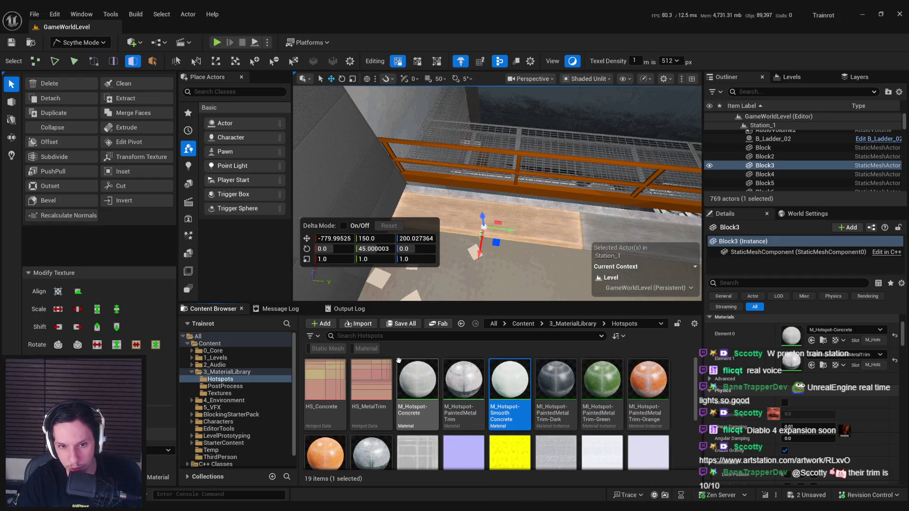
Step: Test M_Hotspot-Smooth Concrete on the block, undo it, and save with Check Out Assets
{"action": "mouse_move", "coordinate": [484, 227]}
{"action": "left_mouse_down"}
{"action": "mouse_move", "coordinate": [546, 274]}
{"action": "mouse_move", "coordinate": [551, 296]}
{"action": "mouse_move", "coordinate": [502, 303]}
{"action": "left_mouse_up"}
{"action": "scroll", "coordinate": [484, 227], "scroll_direction": "up", "scroll_amount": 5}
{"action": "key", "text": "ctrl+z"}
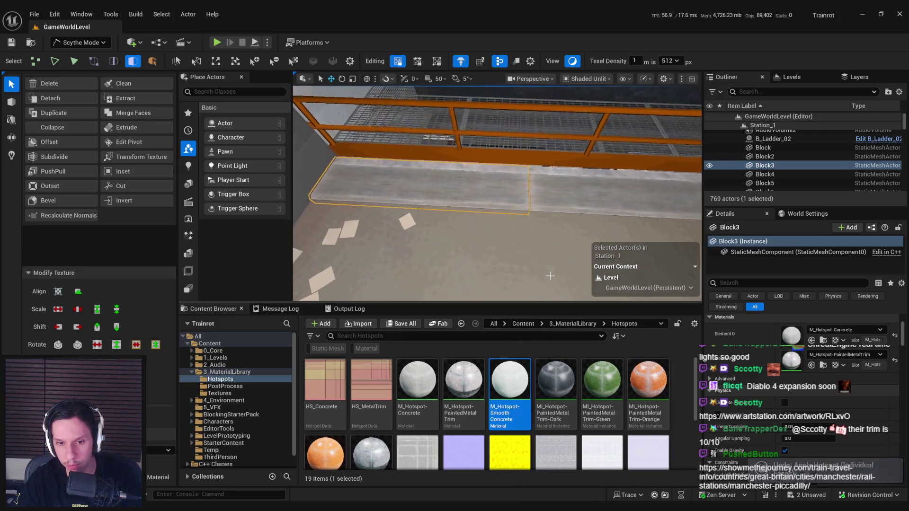
{"action": "key", "text": "ctrl+s"}
{"action": "left_click", "coordinate": [410, 359]}
Step: Inspect Block3 beside the railing and walkway from several angles
{"action": "left_click_drag", "start_coordinate": [474, 199], "coordinate": [450, 216]}
{"action": "left_click_drag", "start_coordinate": [469, 284], "coordinate": [458, 286]}
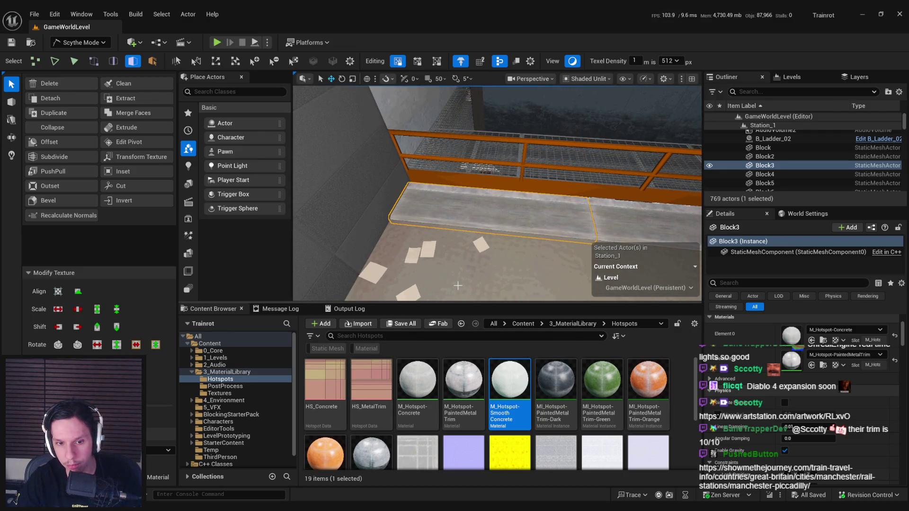
{"action": "left_click_drag", "start_coordinate": [458, 286], "coordinate": [453, 283]}
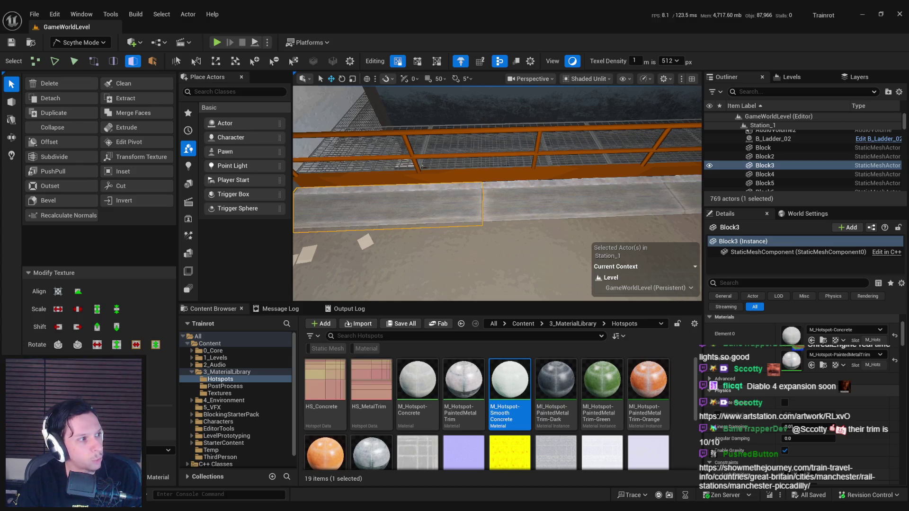
{"action": "left_click_drag", "start_coordinate": [535, 222], "coordinate": [502, 204]}
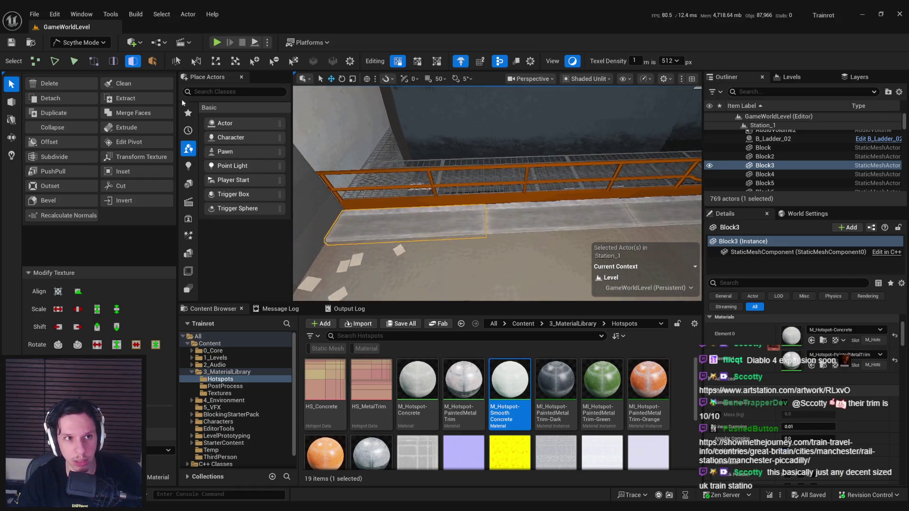
{"action": "left_click", "coordinate": [80, 42]}
Step: Switch to Selection Mode, fly past the rooftop fans and select floor slab Cube6
{"action": "left_click", "coordinate": [81, 57]}
{"action": "mouse_move", "coordinate": [462, 293]}
{"action": "left_mouse_down"}
{"action": "mouse_move", "coordinate": [458, 270]}
{"action": "mouse_move", "coordinate": [425, 255]}
{"action": "mouse_move", "coordinate": [471, 275]}
{"action": "left_mouse_up"}
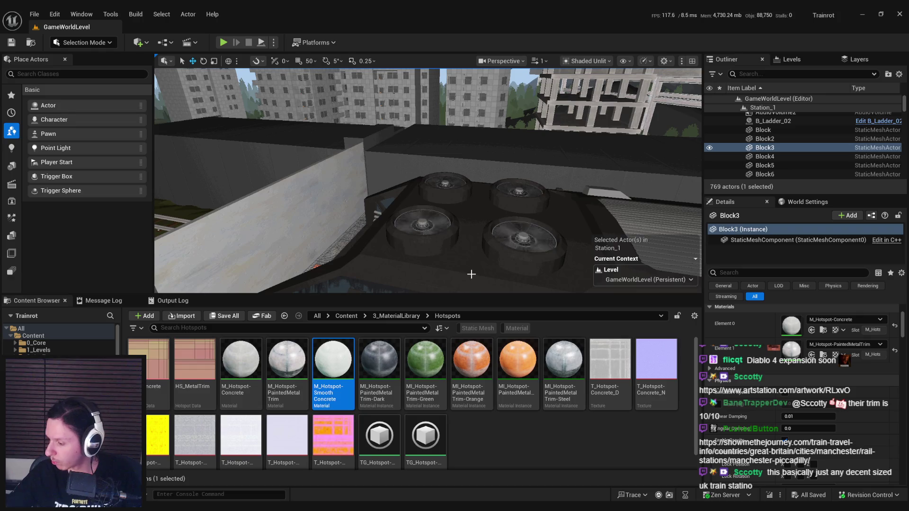
{"action": "left_click_drag", "start_coordinate": [479, 274], "coordinate": [451, 263]}
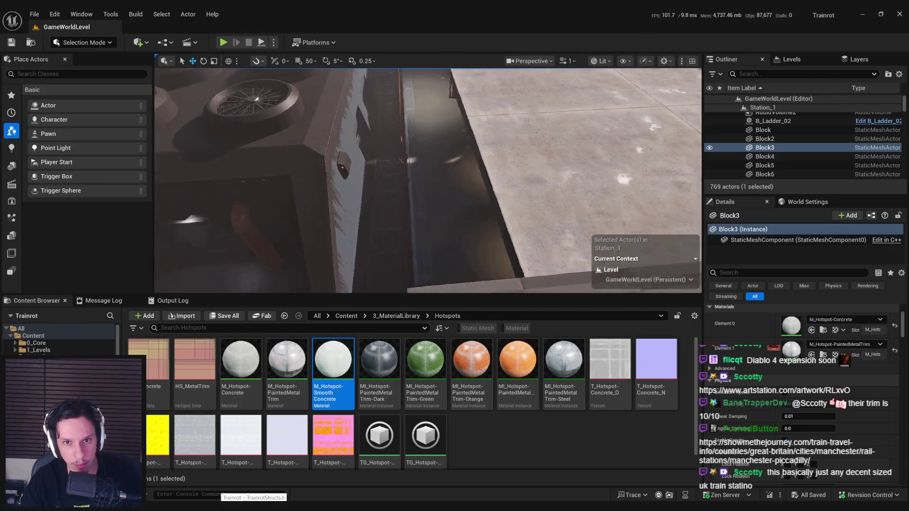
{"action": "left_click", "coordinate": [426, 223]}
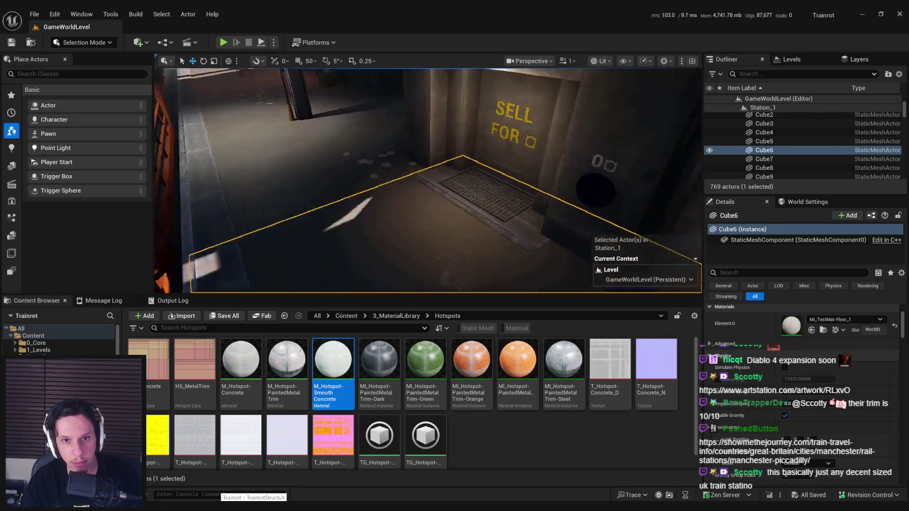
{"action": "left_click", "coordinate": [388, 224]}
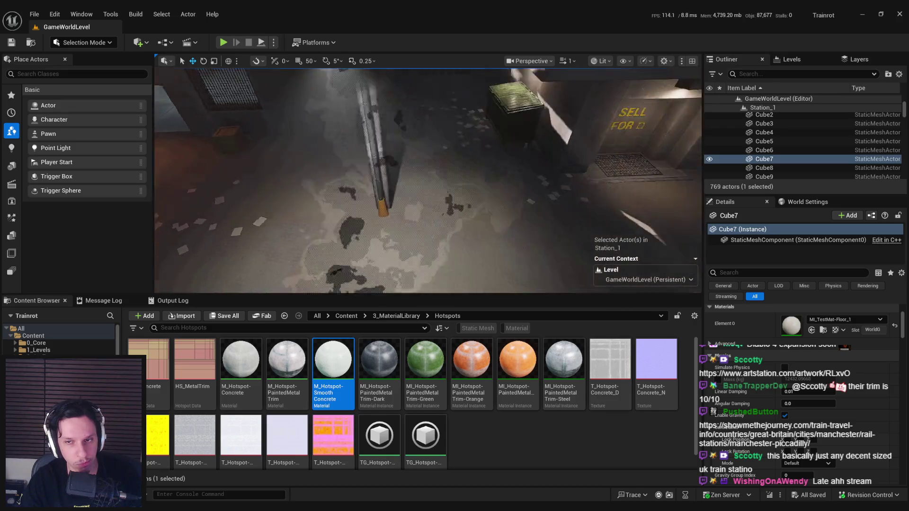
{"action": "left_click", "coordinate": [379, 226]}
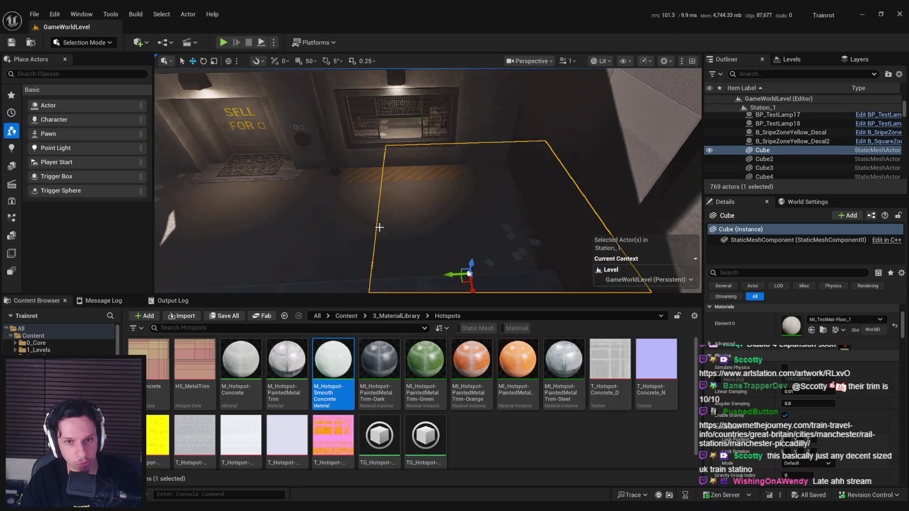
{"action": "mouse_move", "coordinate": [426, 180]}
{"action": "left_mouse_down"}
{"action": "mouse_move", "coordinate": [408, 185]}
{"action": "mouse_move", "coordinate": [421, 176]}
{"action": "left_mouse_up"}
{"action": "mouse_move", "coordinate": [379, 227]}
{"action": "left_mouse_down"}
{"action": "mouse_move", "coordinate": [365, 218]}
{"action": "mouse_move", "coordinate": [380, 227]}
{"action": "left_mouse_up"}
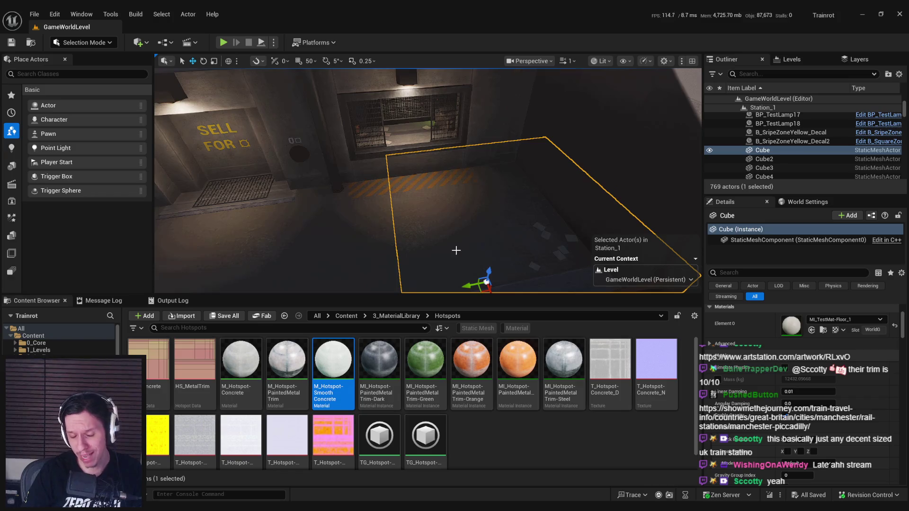
{"action": "mouse_move", "coordinate": [456, 250]}
{"action": "left_mouse_down"}
{"action": "mouse_move", "coordinate": [244, 233]}
{"action": "mouse_move", "coordinate": [237, 162]}
{"action": "mouse_move", "coordinate": [218, 177]}
{"action": "mouse_move", "coordinate": [284, 152]}
{"action": "left_mouse_up"}
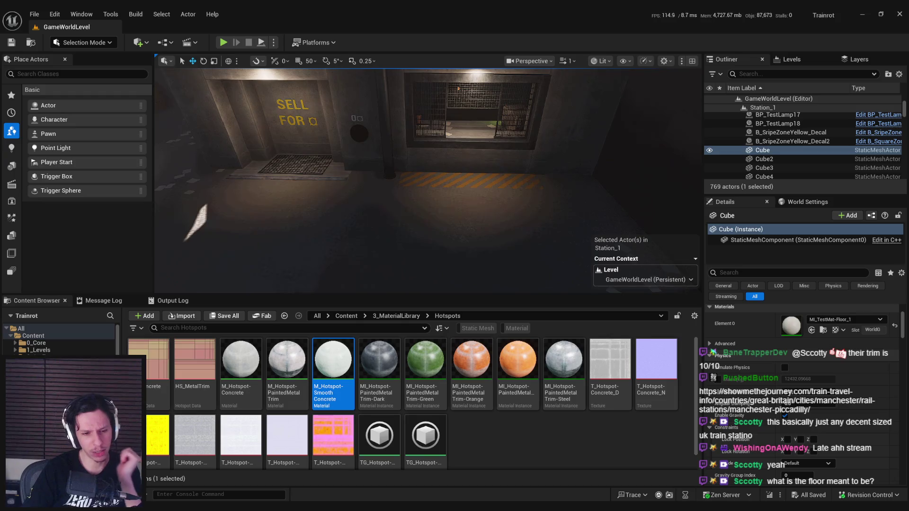
{"action": "key", "text": "alt+Tab"}
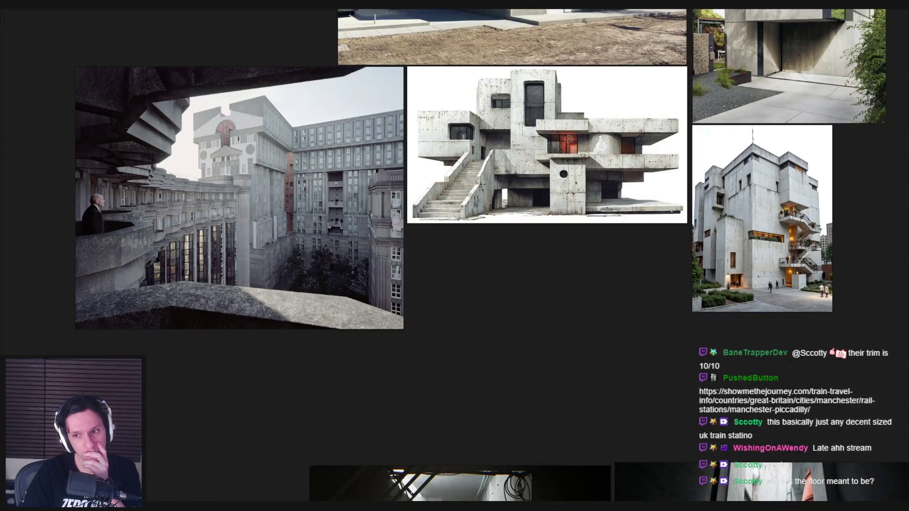
{"action": "scroll", "coordinate": [702, 307], "scroll_direction": "up", "scroll_amount": 3}
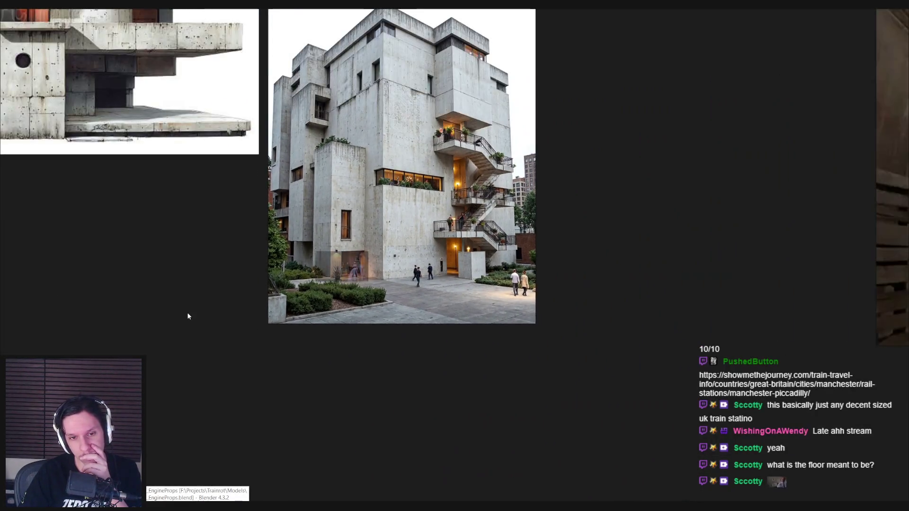
{"action": "left_click_drag", "start_coordinate": [189, 316], "coordinate": [370, 303]}
{"action": "scroll", "coordinate": [348, 303], "scroll_direction": "down", "scroll_amount": 1}
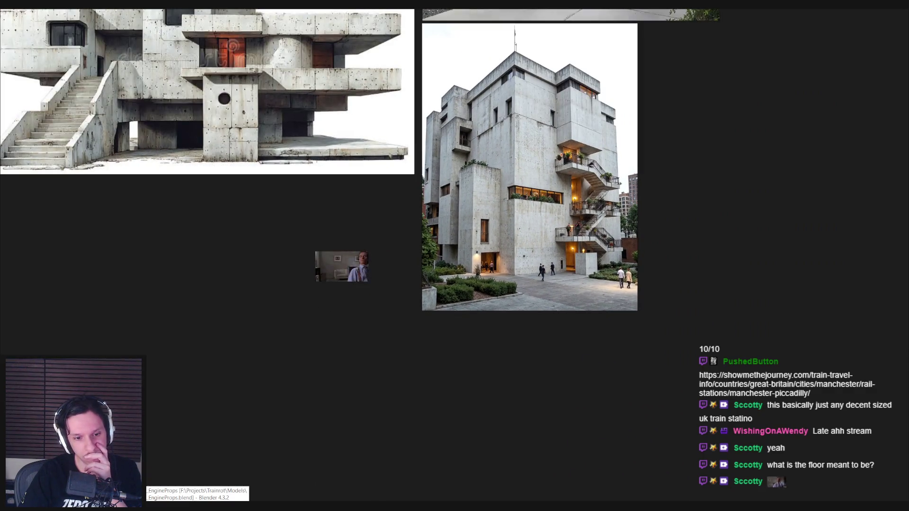
{"action": "key", "text": "alt+Tab"}
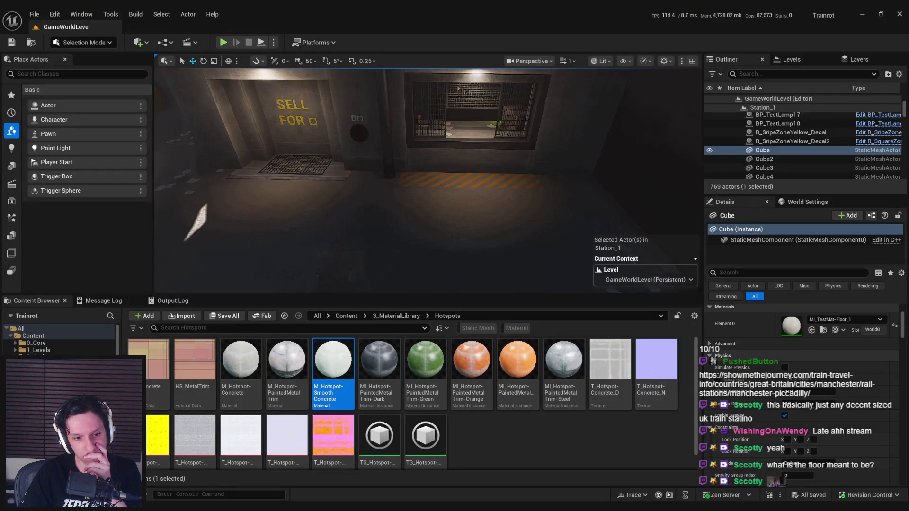
Step: Select the yellow stripe-zone floor decal and browse to its BlockingStarterPack Decals asset
{"action": "key", "text": "alt+Tab"}
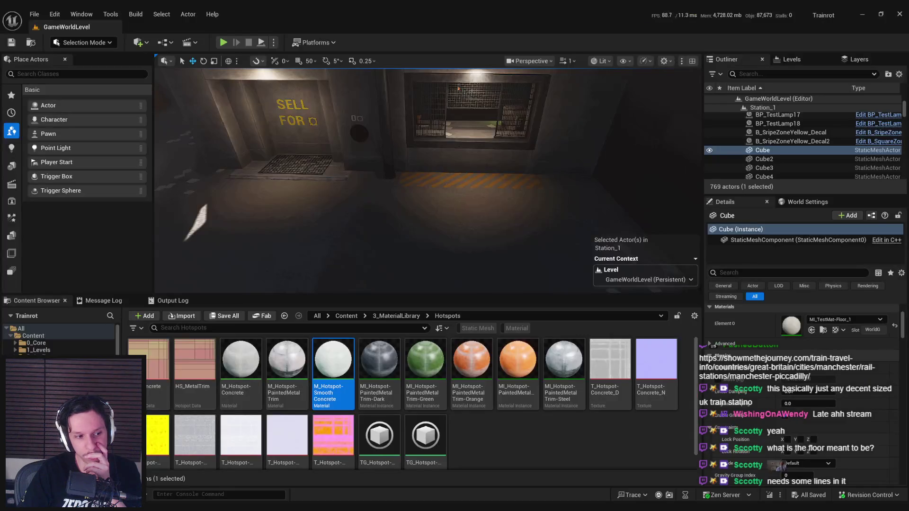
{"action": "key", "text": "alt+Tab"}
{"action": "left_click_drag", "start_coordinate": [349, 267], "coordinate": [345, 268]}
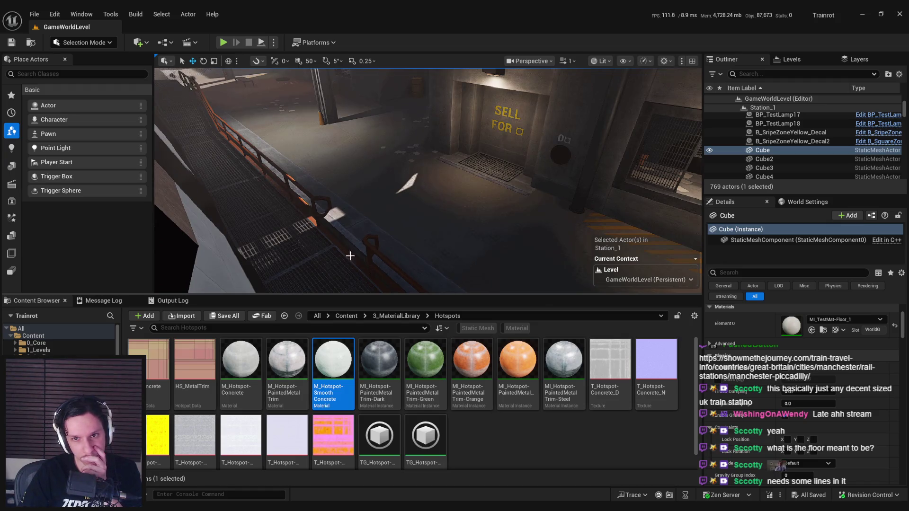
{"action": "left_click_drag", "start_coordinate": [349, 256], "coordinate": [398, 251]}
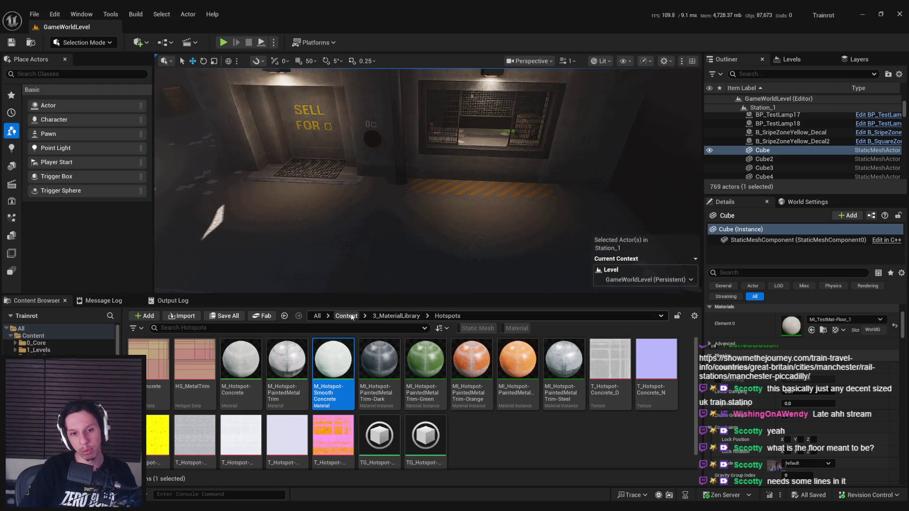
{"action": "left_click", "coordinate": [346, 316]}
{"action": "left_click", "coordinate": [155, 373]}
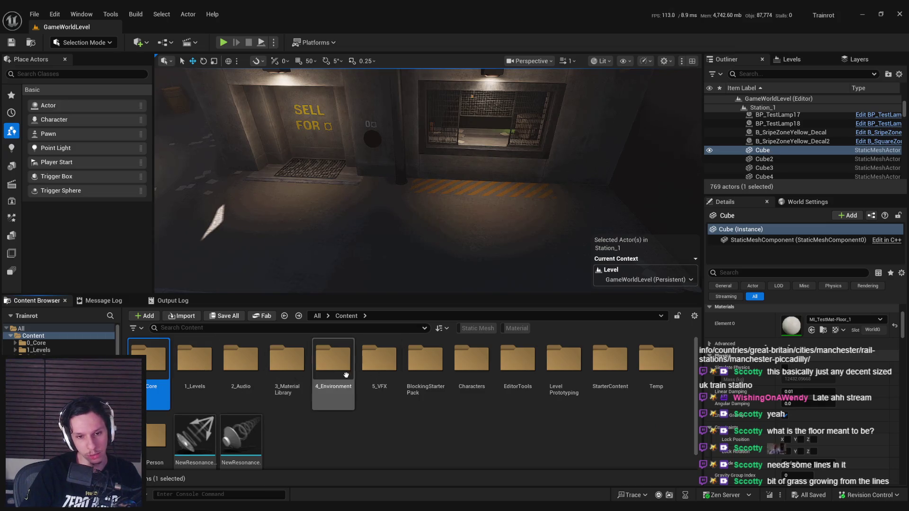
{"action": "left_click", "coordinate": [473, 187]}
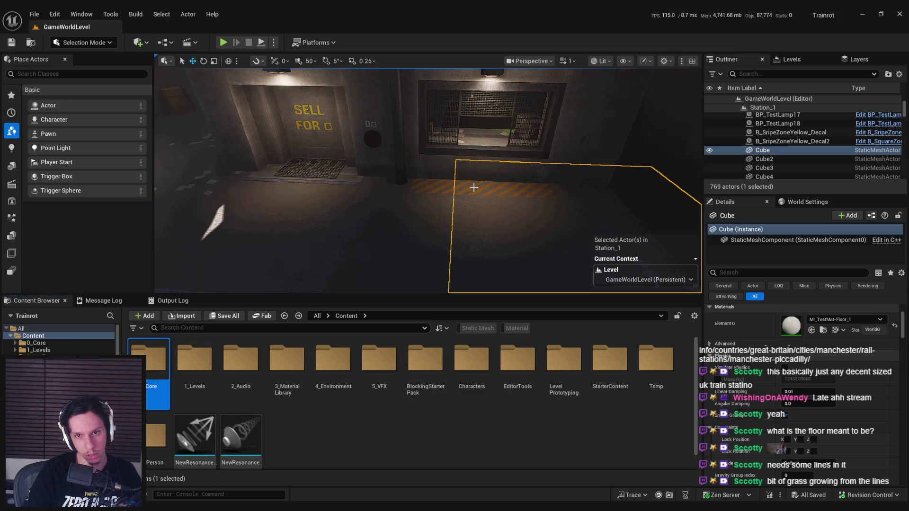
{"action": "key", "text": "ctrl+b"}
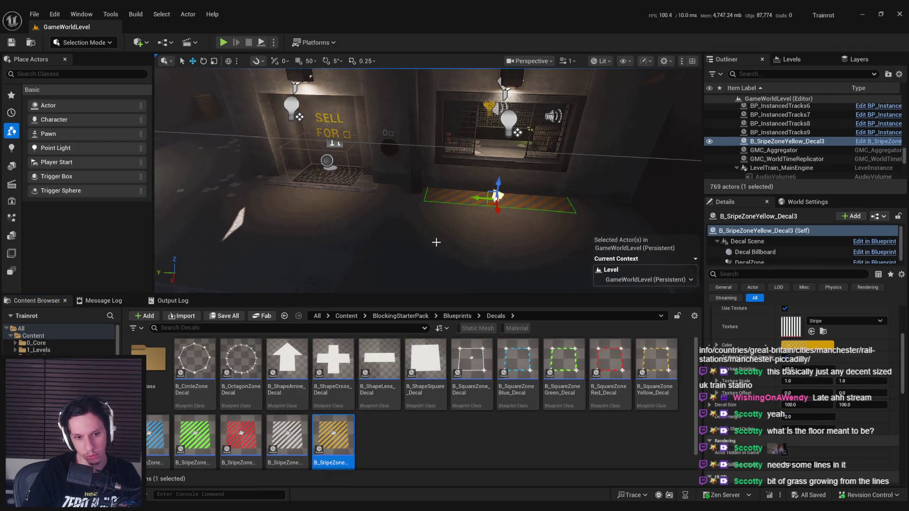
Step: Drag B_ShapeSquare_Decal from the Decals folder onto the floor beside the stripe zone
{"action": "left_click_drag", "start_coordinate": [403, 214], "coordinate": [403, 213]}
{"action": "left_click", "coordinate": [148, 375]}
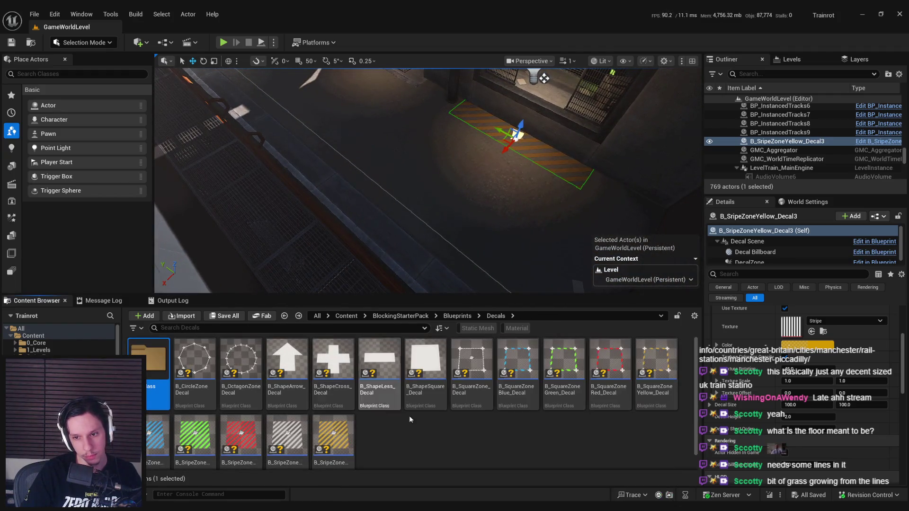
{"action": "left_click", "coordinate": [457, 316]}
{"action": "double_click", "coordinate": [287, 367]}
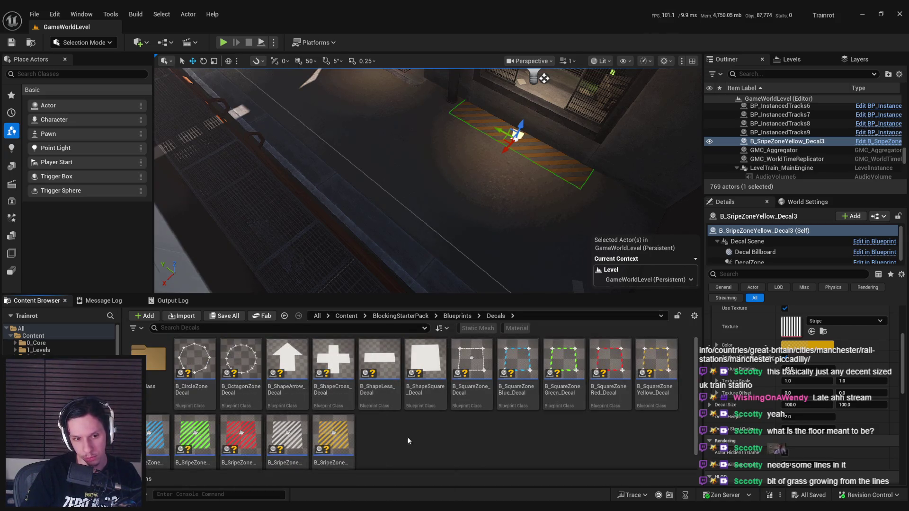
{"action": "scroll", "coordinate": [406, 433], "scroll_direction": "down", "scroll_amount": 1}
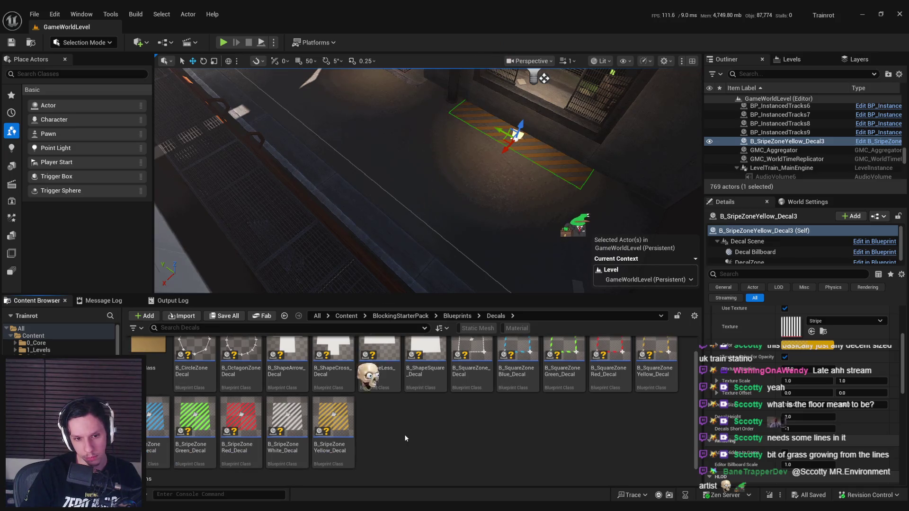
{"action": "scroll", "coordinate": [405, 434], "scroll_direction": "up", "scroll_amount": 1}
{"action": "mouse_move", "coordinate": [425, 360]}
{"action": "left_mouse_down"}
{"action": "mouse_move", "coordinate": [426, 327]}
{"action": "mouse_move", "coordinate": [463, 258]}
{"action": "mouse_move", "coordinate": [479, 199]}
{"action": "left_mouse_up"}
{"action": "left_click", "coordinate": [574, 108]}
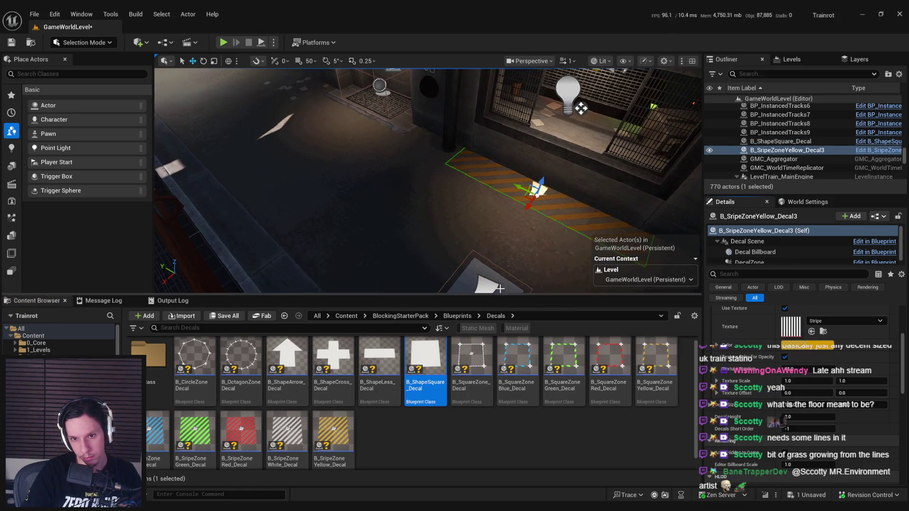
Step: Slide B_ShapeSquare_Decal along X, set Decal Size X to 50 and Y to about 1224
{"action": "key", "text": "ctrl+z"}
{"action": "key", "text": "f"}
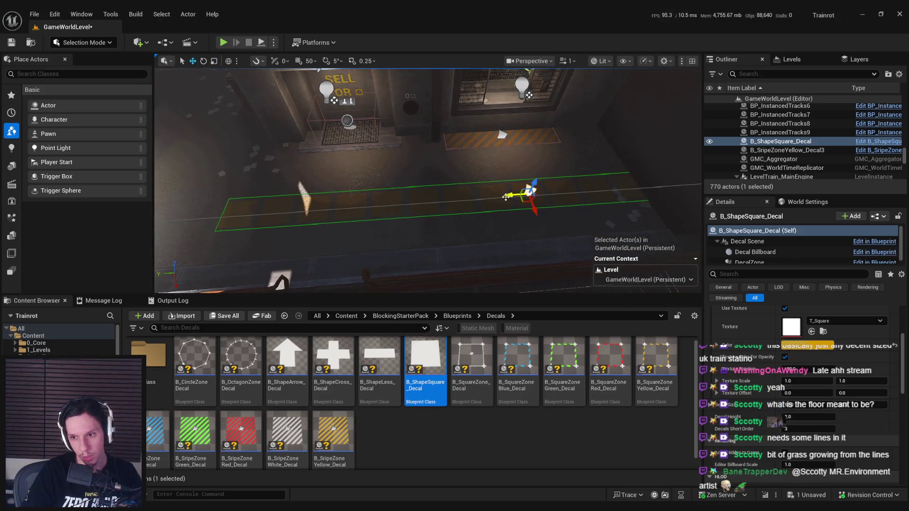
{"action": "left_click_drag", "start_coordinate": [506, 198], "coordinate": [218, 208]}
{"action": "key", "text": "f"}
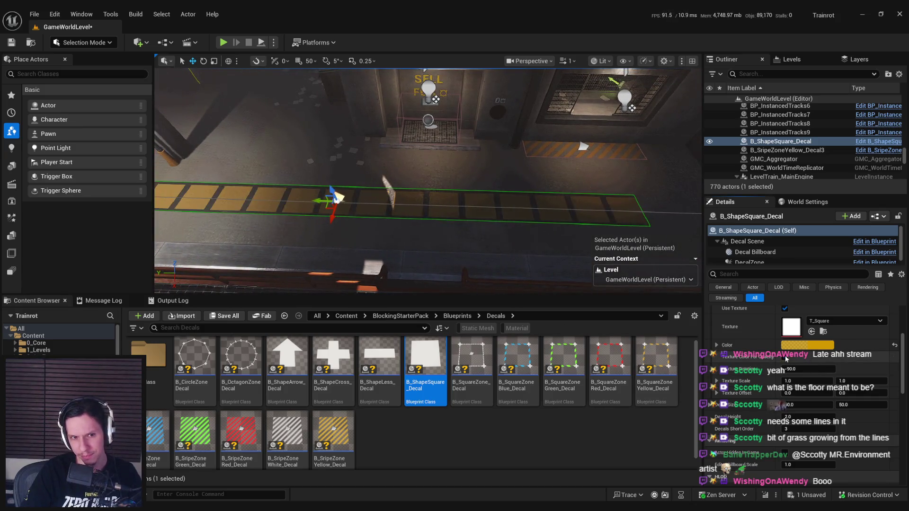
{"action": "key", "text": "f"}
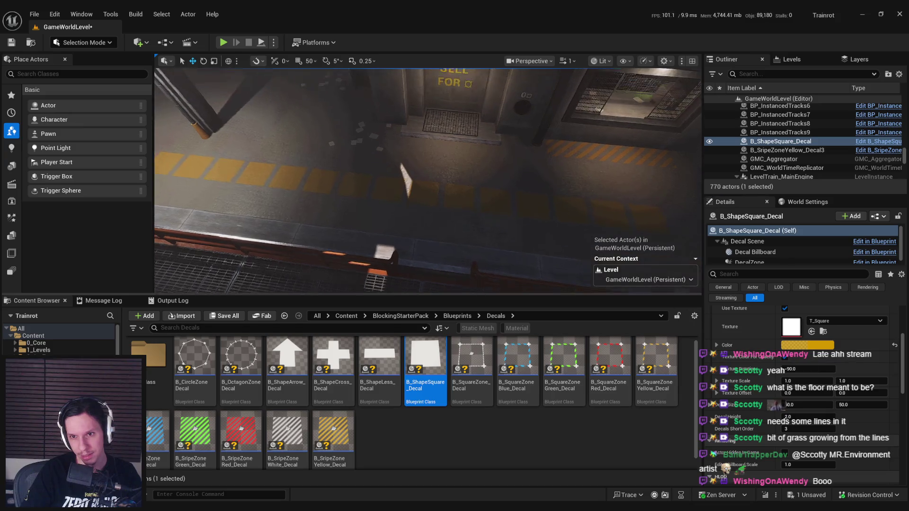
{"action": "left_click_drag", "start_coordinate": [805, 404], "coordinate": [908, 402]}
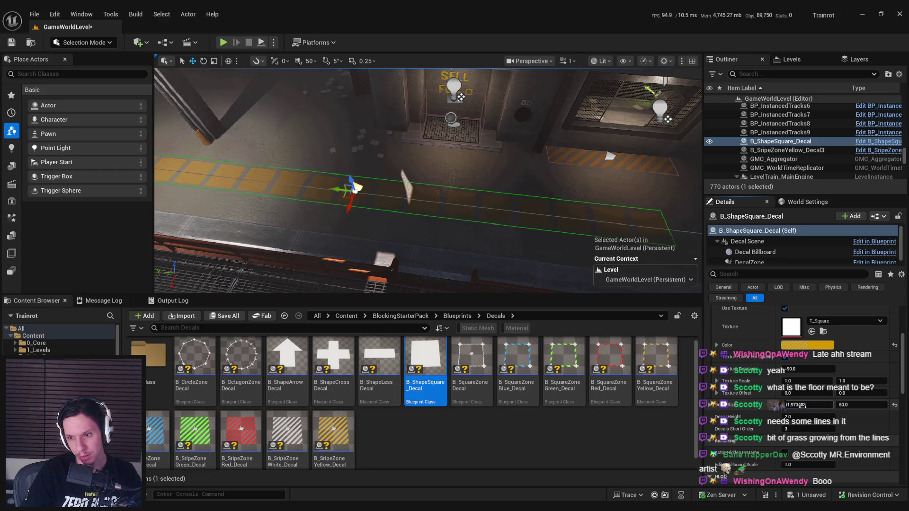
{"action": "left_click", "coordinate": [895, 406]}
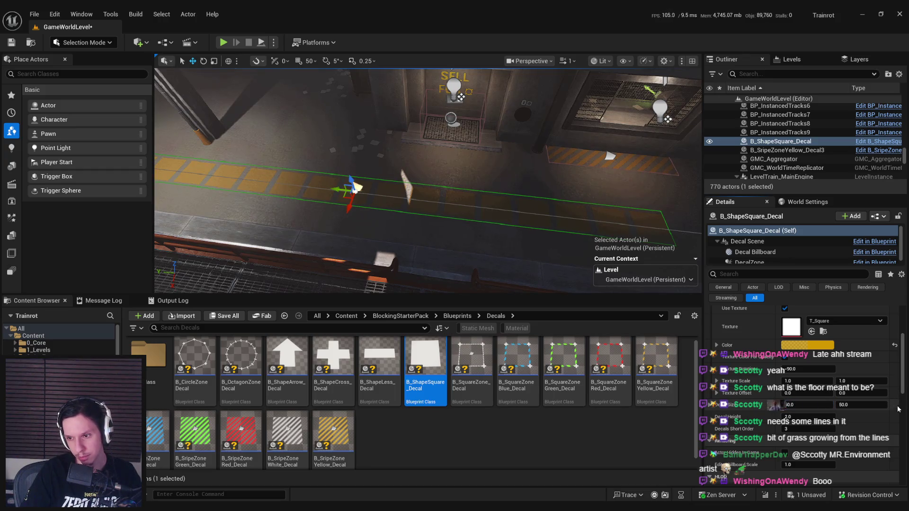
{"action": "left_click_drag", "start_coordinate": [862, 405], "coordinate": [902, 405]}
{"action": "key", "text": "f"}
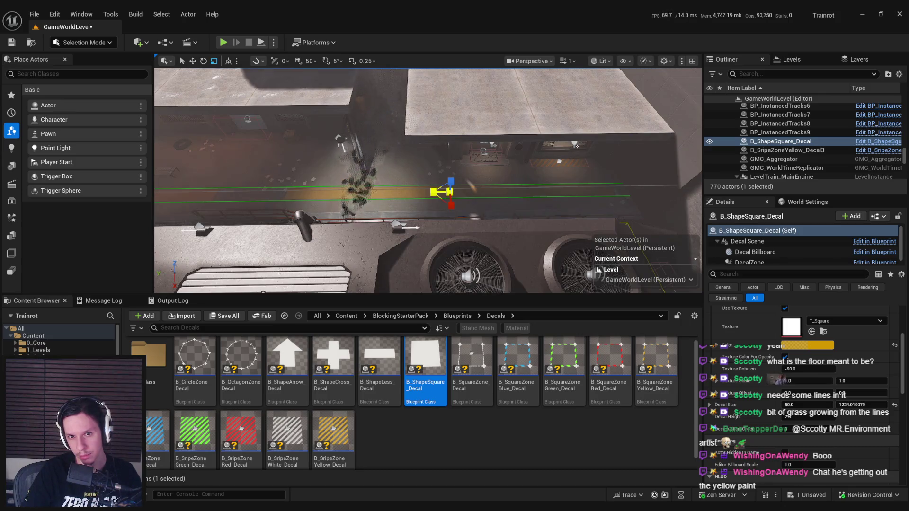
Step: Survey the corridor and platform edge from wide and low angles
{"action": "key", "text": "w"}
{"action": "key", "text": "f"}
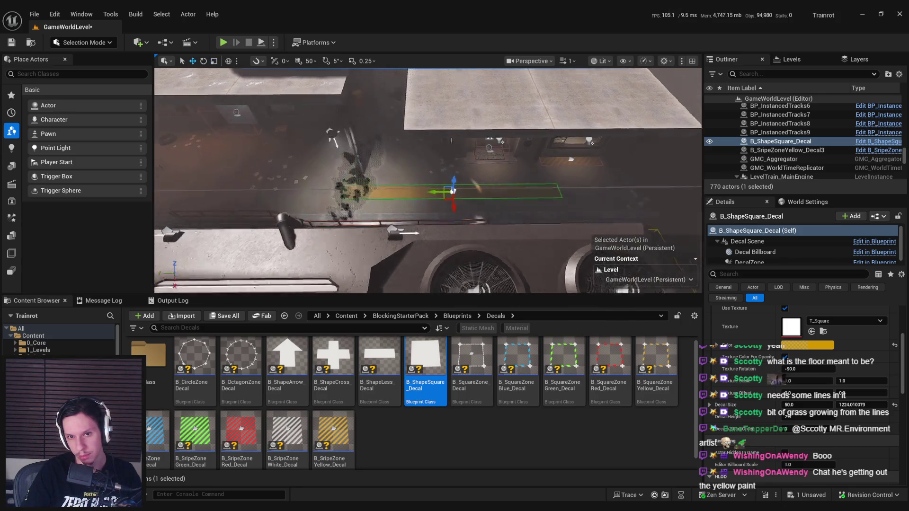
{"action": "key", "text": "r"}
{"action": "left_click_drag", "start_coordinate": [427, 199], "coordinate": [456, 218]}
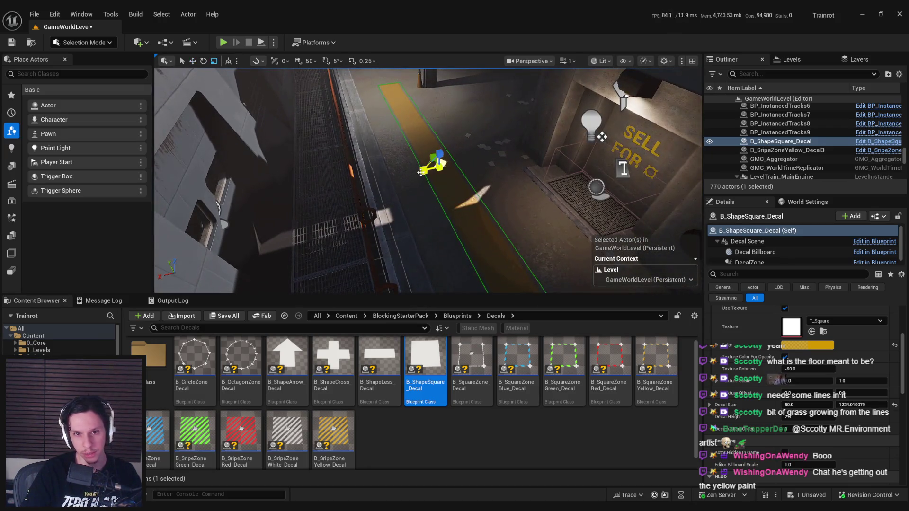
{"action": "key", "text": "w"}
{"action": "mouse_move", "coordinate": [421, 172]}
{"action": "left_mouse_down"}
{"action": "mouse_move", "coordinate": [426, 156]}
{"action": "mouse_move", "coordinate": [428, 178]}
{"action": "mouse_move", "coordinate": [438, 168]}
{"action": "left_mouse_up"}
{"action": "left_click_drag", "start_coordinate": [416, 208], "coordinate": [417, 207]}
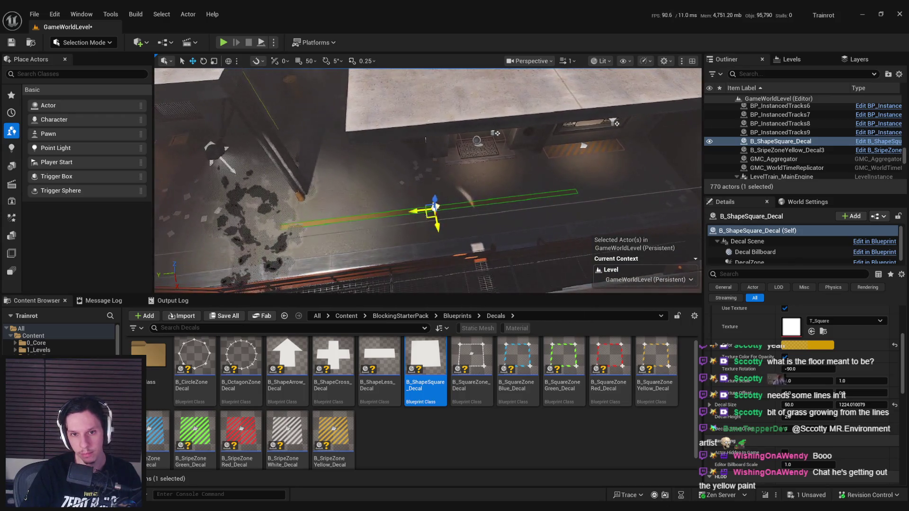
{"action": "mouse_move", "coordinate": [398, 220]}
{"action": "left_mouse_down"}
{"action": "mouse_move", "coordinate": [542, 266]}
{"action": "mouse_move", "coordinate": [486, 141]}
{"action": "left_mouse_up"}
{"action": "mouse_move", "coordinate": [482, 184]}
{"action": "left_mouse_down"}
{"action": "mouse_move", "coordinate": [455, 199]}
{"action": "mouse_move", "coordinate": [445, 223]}
{"action": "mouse_move", "coordinate": [431, 212]}
{"action": "left_mouse_up"}
{"action": "left_click_drag", "start_coordinate": [339, 209], "coordinate": [338, 209]}
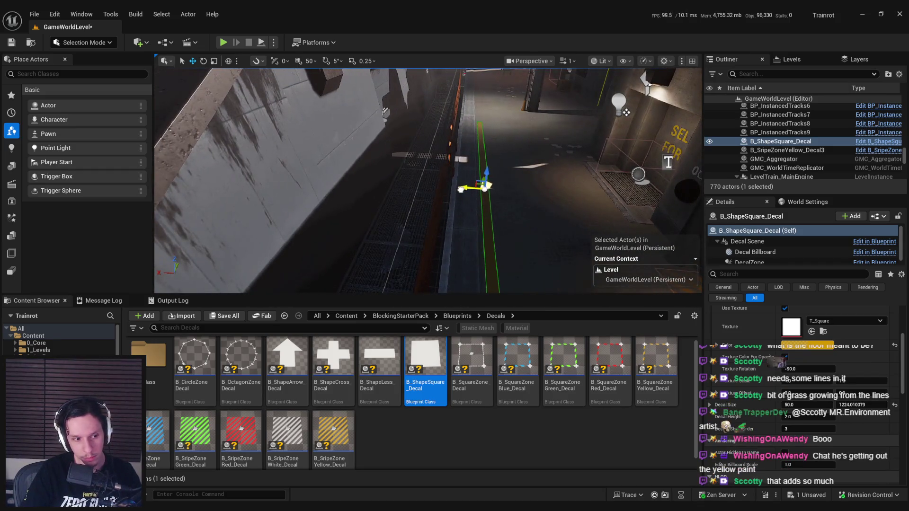
{"action": "mouse_move", "coordinate": [460, 189]}
{"action": "left_mouse_down"}
{"action": "mouse_move", "coordinate": [381, 212]}
{"action": "mouse_move", "coordinate": [390, 212]}
{"action": "left_mouse_up"}
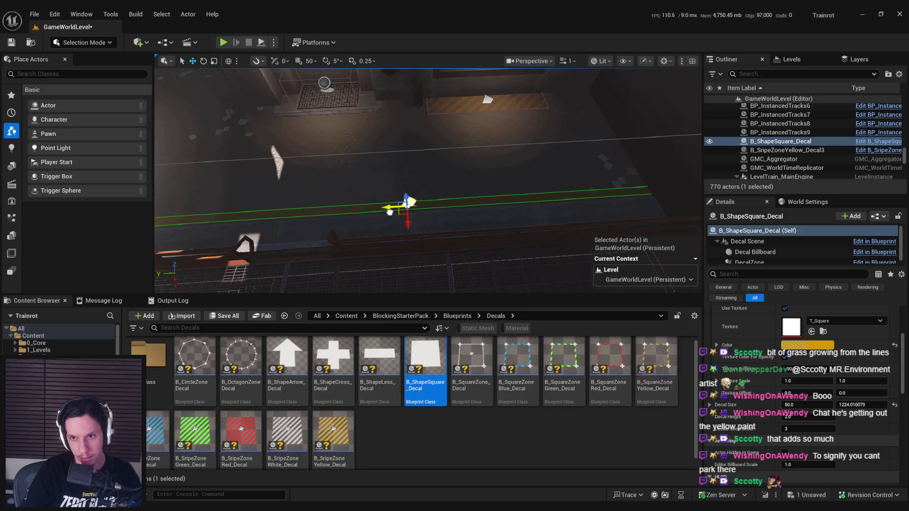
{"action": "scroll", "coordinate": [459, 236], "scroll_direction": "down", "scroll_amount": 5}
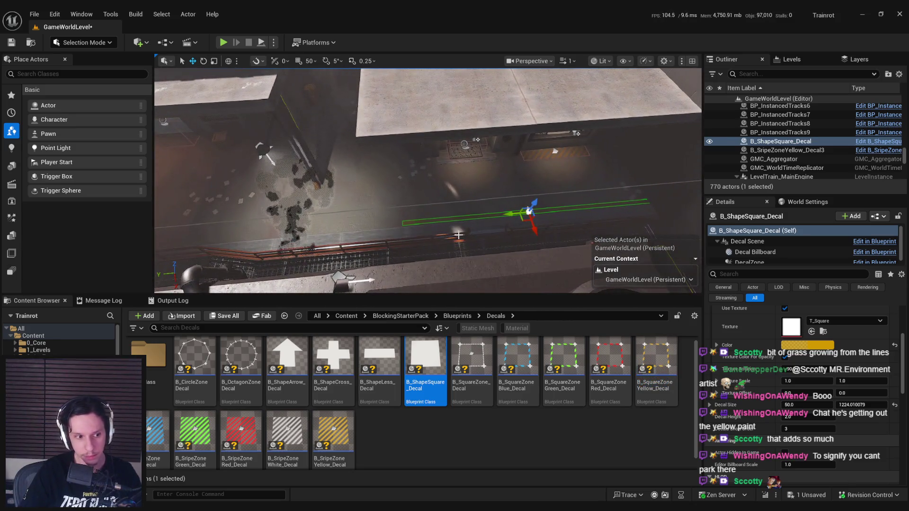
{"action": "scroll", "coordinate": [458, 236], "scroll_direction": "down", "scroll_amount": 1}
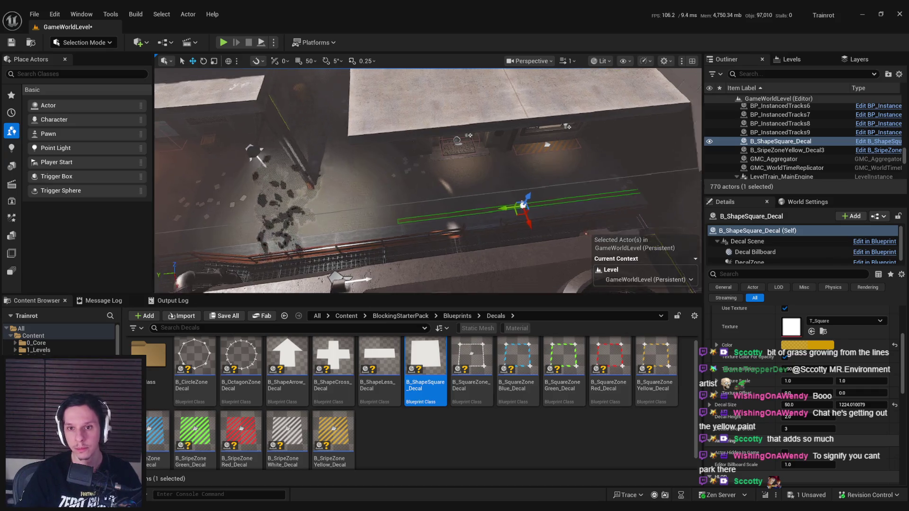
{"action": "scroll", "coordinate": [469, 136], "scroll_direction": "up", "scroll_amount": 5}
Step: Set the stripe decal colour to paint yellow D59800 and reselect B_ShapeSquare_Decal
{"action": "left_click", "coordinate": [791, 345]}
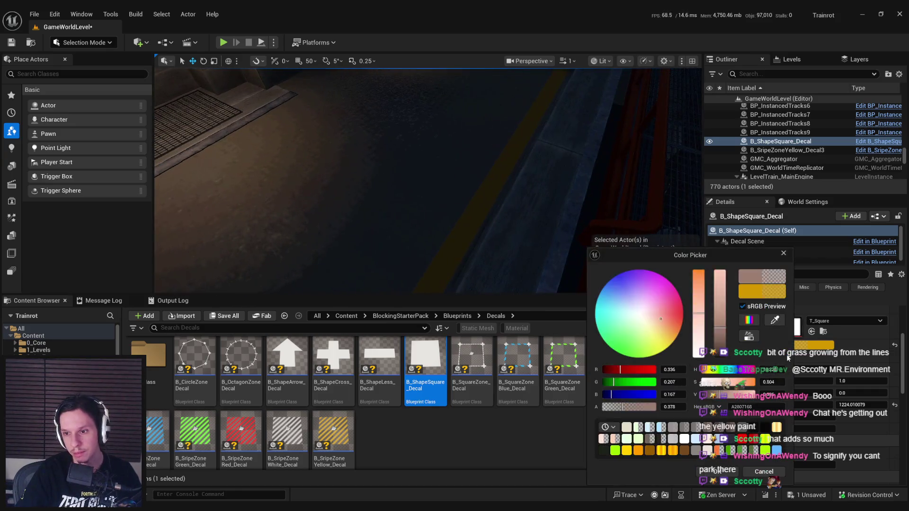
{"action": "left_click", "coordinate": [743, 476]}
{"action": "left_click", "coordinate": [482, 178]}
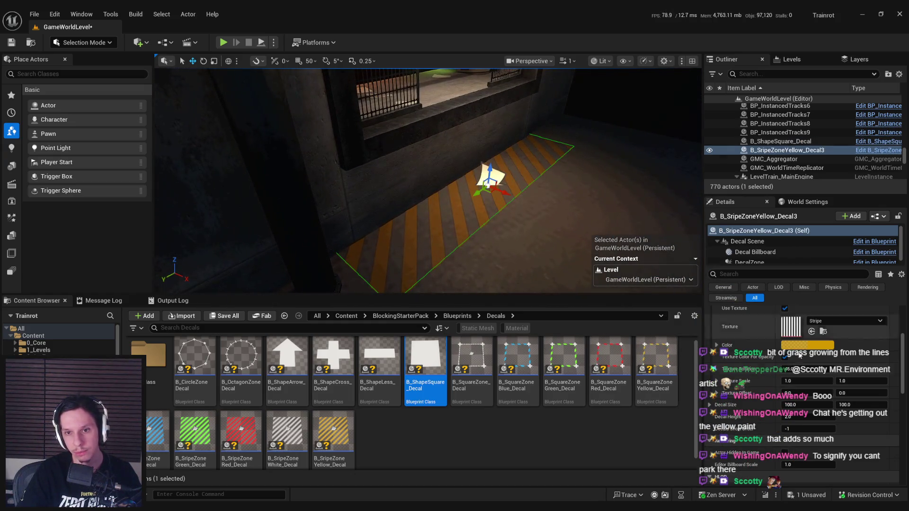
{"action": "left_click", "coordinate": [800, 346]}
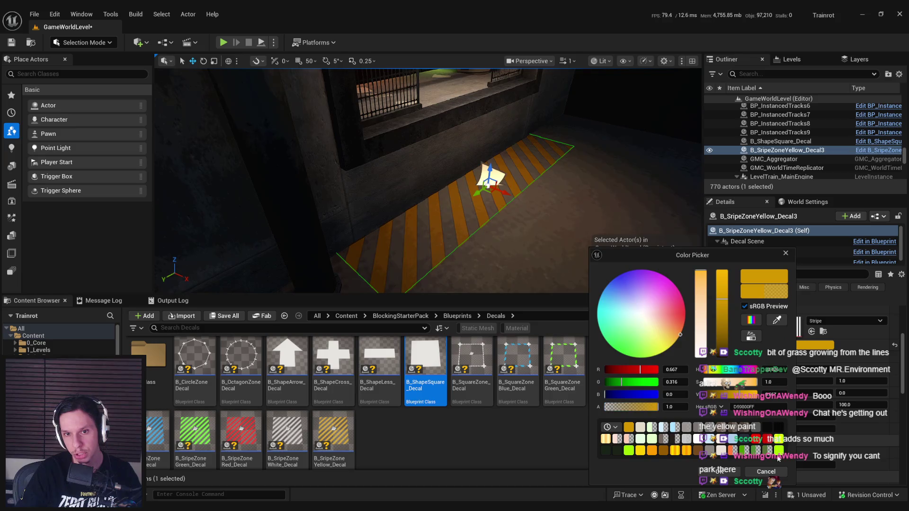
{"action": "left_click", "coordinate": [727, 473]}
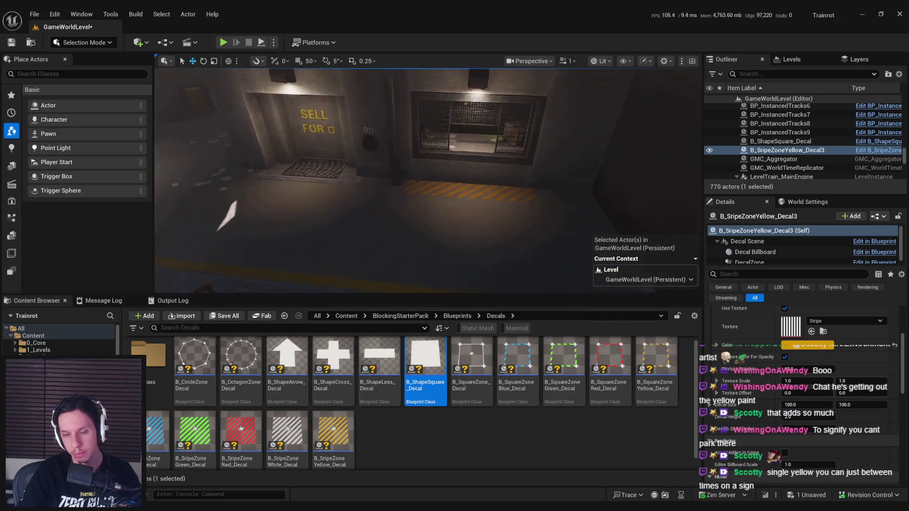
{"action": "left_click", "coordinate": [487, 209]}
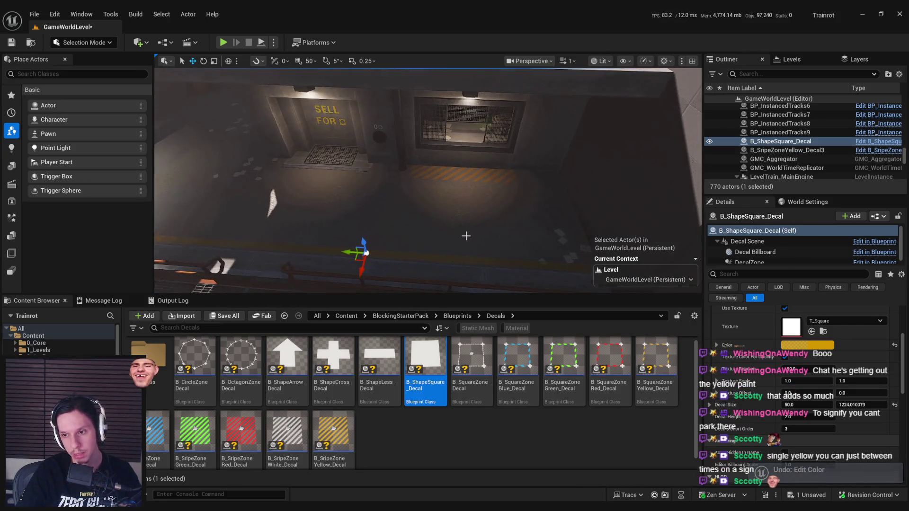
Step: Set the decal's Size Y to 1250, then undo the scale change
{"action": "left_click", "coordinate": [858, 405]}
{"action": "type", "text": "1250"}
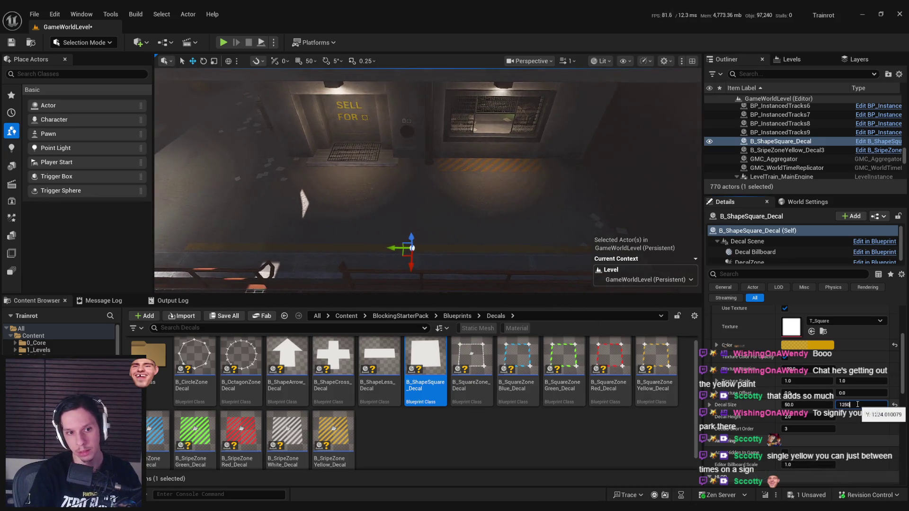
{"action": "key", "text": "Return"}
{"action": "scroll", "coordinate": [862, 377], "scroll_direction": "up", "scroll_amount": 5}
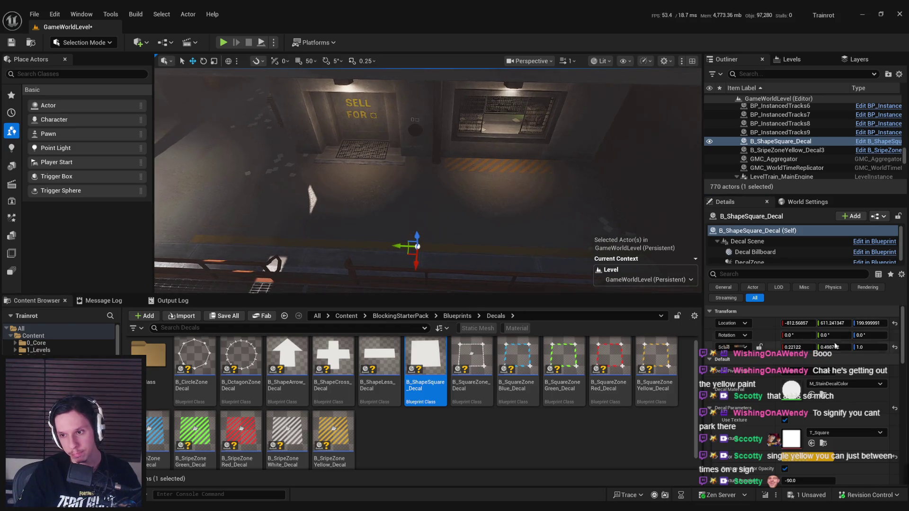
{"action": "key", "text": "ctrl+z"}
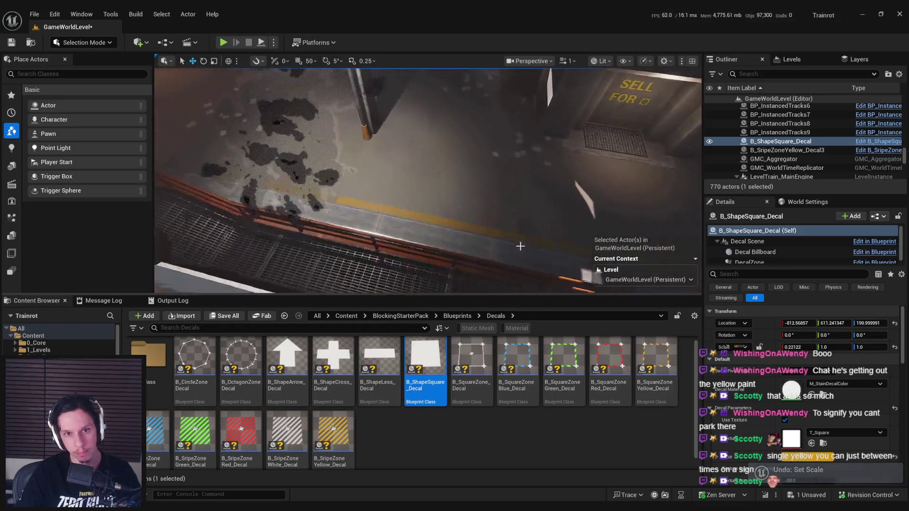
{"action": "scroll", "coordinate": [520, 246], "scroll_direction": "up", "scroll_amount": 5}
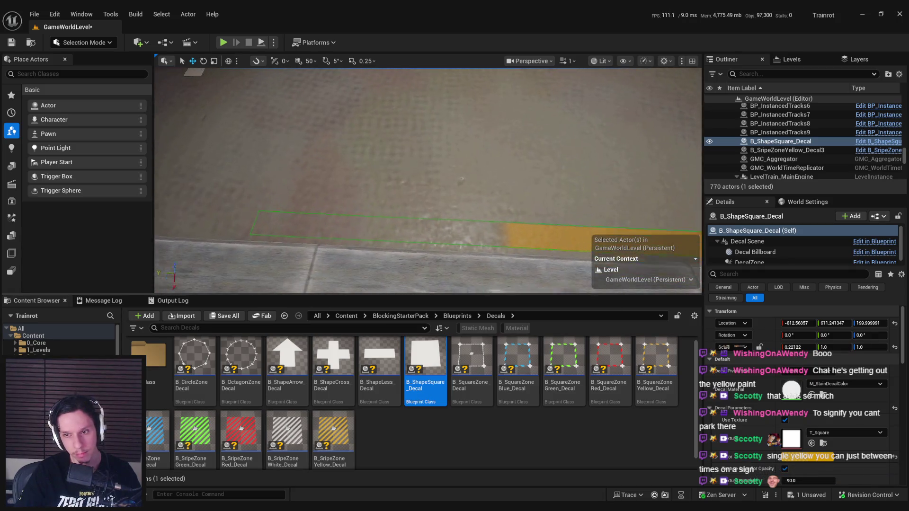
{"action": "scroll", "coordinate": [610, 70], "scroll_direction": "down", "scroll_amount": 5}
Step: Scale the decal to about 0.82 in Y, slide it along the edge, and Alt-drag a copy
{"action": "left_click_drag", "start_coordinate": [610, 71], "coordinate": [591, 73]}
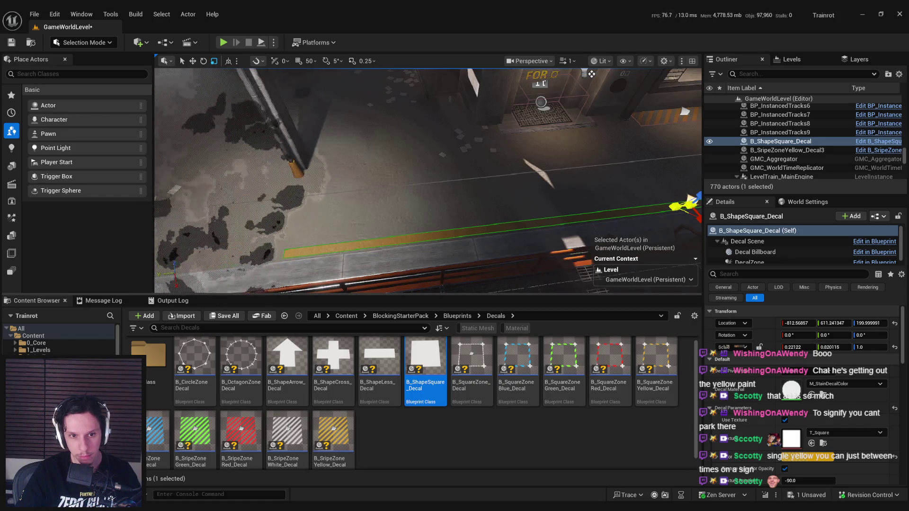
{"action": "left_click_drag", "start_coordinate": [832, 347], "coordinate": [832, 348]}
{"action": "key", "text": "w"}
{"action": "key", "text": "f"}
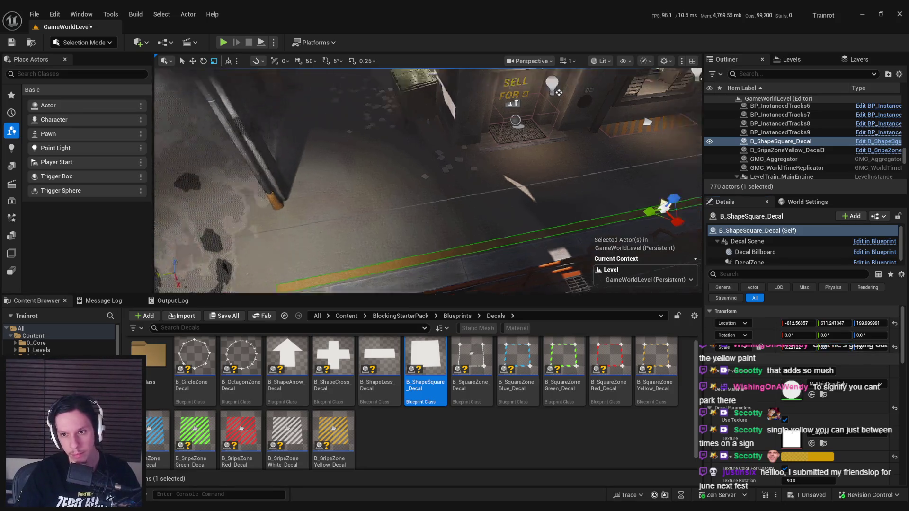
{"action": "left_click_drag", "start_coordinate": [402, 233], "coordinate": [333, 242]}
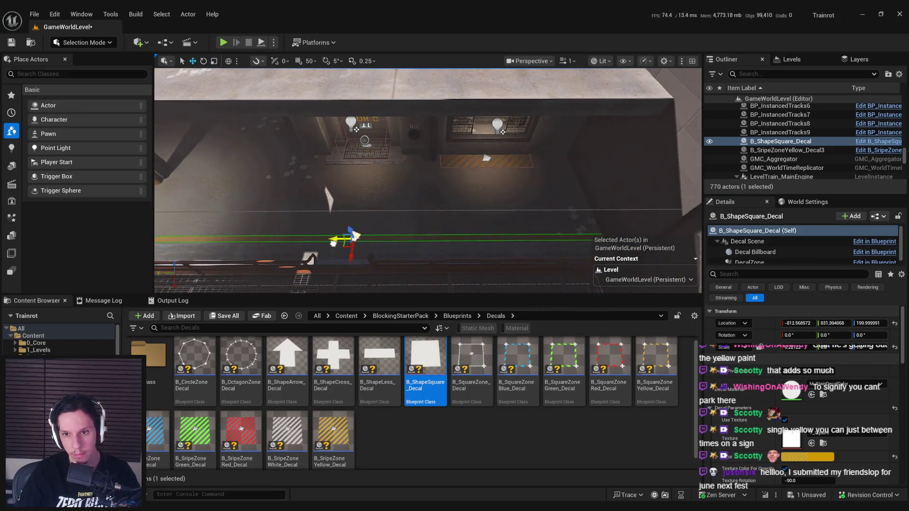
{"action": "mouse_move", "coordinate": [259, 252]}
{"action": "left_mouse_down"}
{"action": "mouse_move", "coordinate": [281, 251]}
{"action": "mouse_move", "coordinate": [313, 218]}
{"action": "mouse_move", "coordinate": [524, 194]}
{"action": "left_mouse_up"}
{"action": "left_click_drag", "start_coordinate": [329, 216], "coordinate": [285, 213]}
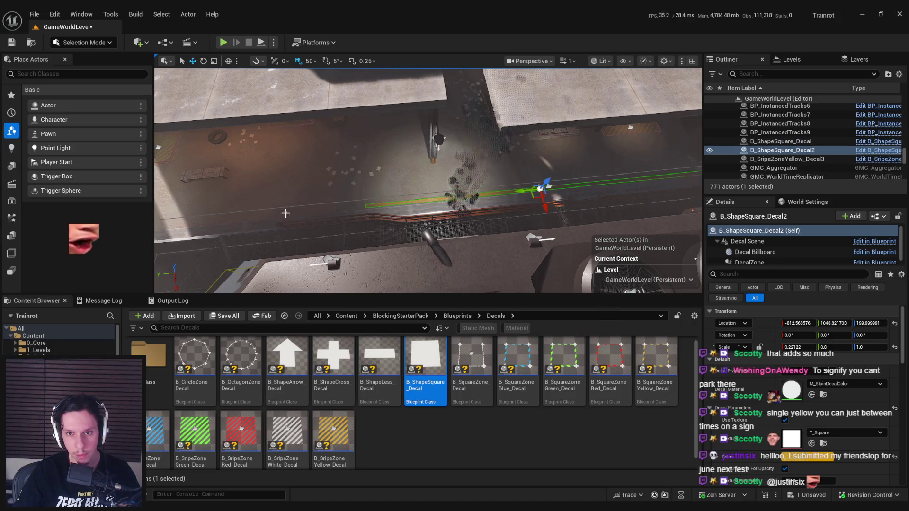
Step: Slide the copy along the platform and select the decals and lamp posts, excluding the train
{"action": "mouse_move", "coordinate": [490, 193]}
{"action": "left_mouse_down"}
{"action": "mouse_move", "coordinate": [171, 222]}
{"action": "mouse_move", "coordinate": [194, 180]}
{"action": "mouse_move", "coordinate": [520, 199]}
{"action": "left_mouse_up"}
{"action": "left_click", "coordinate": [504, 146], "text": "ctrl"}
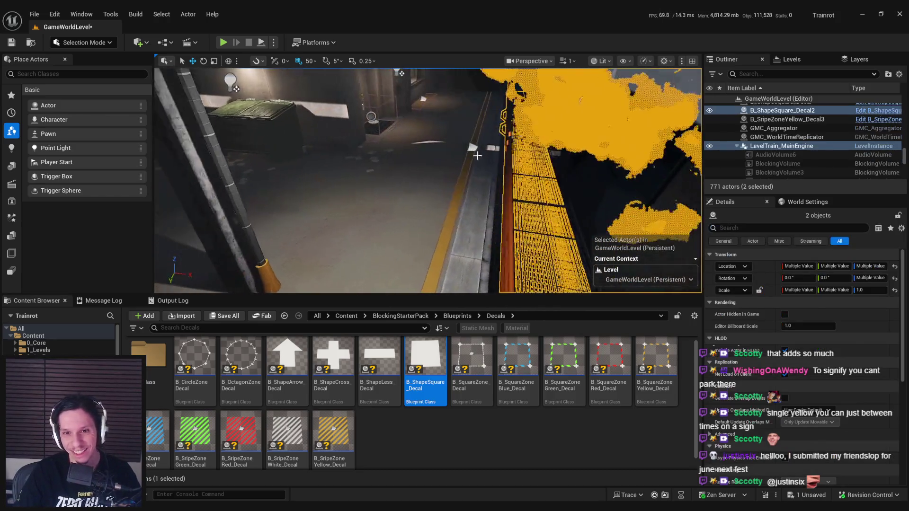
{"action": "left_click", "coordinate": [477, 156], "text": "ctrl"}
{"action": "left_click", "coordinate": [792, 60]}
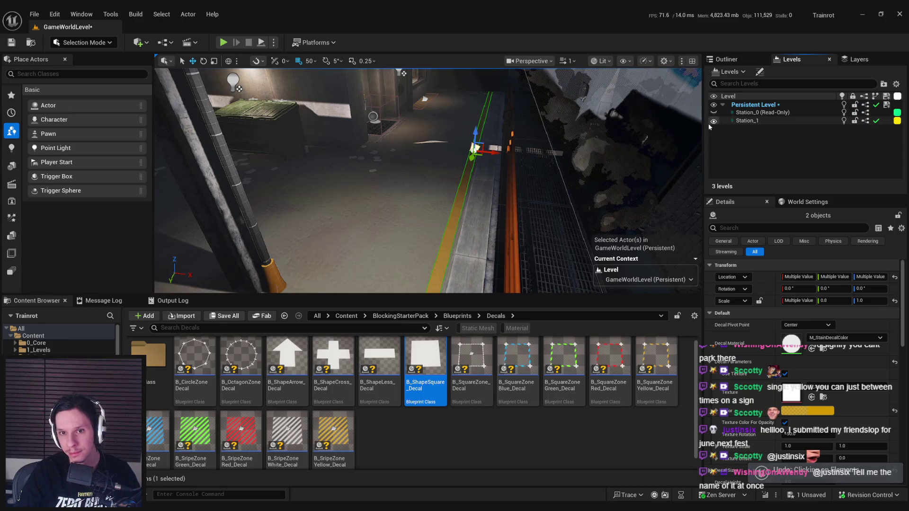
{"action": "left_click", "coordinate": [714, 121]}
{"action": "mouse_move", "coordinate": [500, 176]}
{"action": "left_mouse_down"}
{"action": "mouse_move", "coordinate": [450, 168]}
{"action": "mouse_move", "coordinate": [462, 168]}
{"action": "left_mouse_up"}
{"action": "left_click", "coordinate": [492, 172], "text": "ctrl"}
{"action": "left_click", "coordinate": [462, 168], "text": "ctrl"}
{"action": "left_click", "coordinate": [472, 142], "text": "ctrl"}
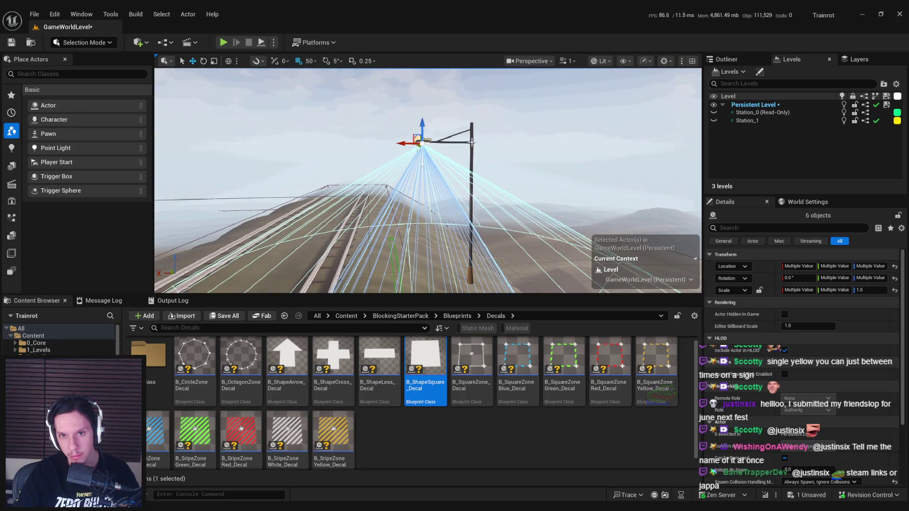
Step: Move the selected actors into Station_1, make it current, save, and duplicate the stain decal
{"action": "left_click", "coordinate": [714, 120]}
{"action": "right_click", "coordinate": [755, 121]}
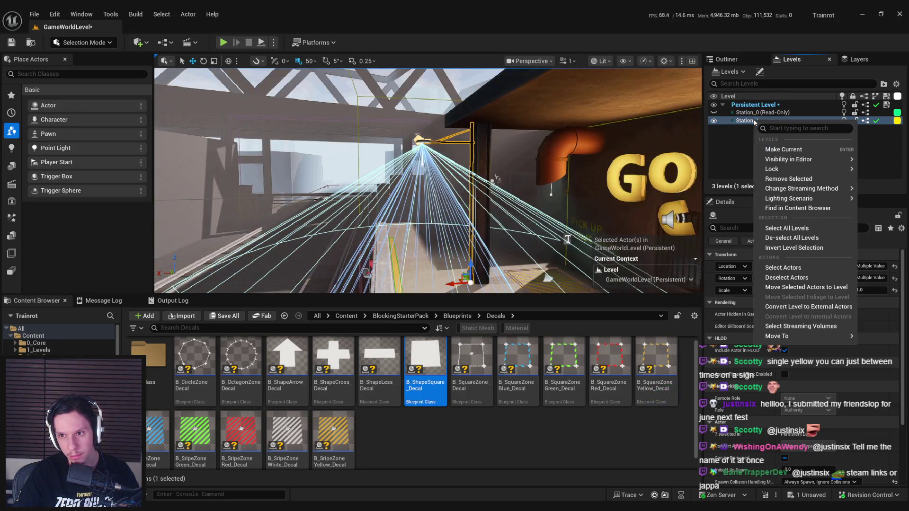
{"action": "left_click", "coordinate": [806, 287]}
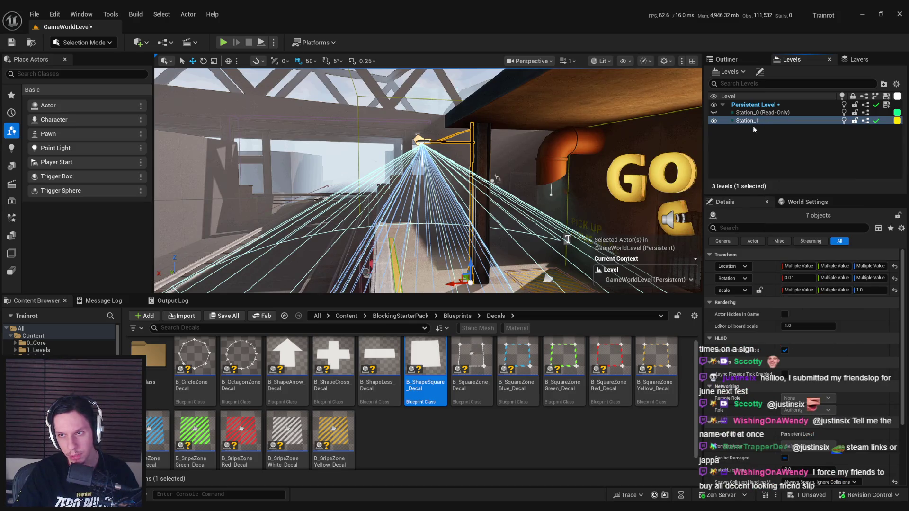
{"action": "double_click", "coordinate": [743, 120]}
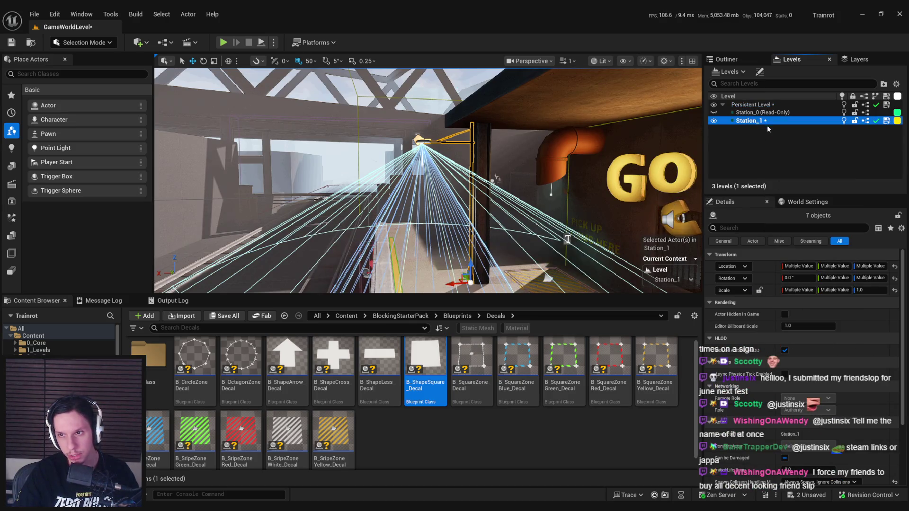
{"action": "key", "text": "ctrl+s"}
{"action": "left_click", "coordinate": [368, 174]}
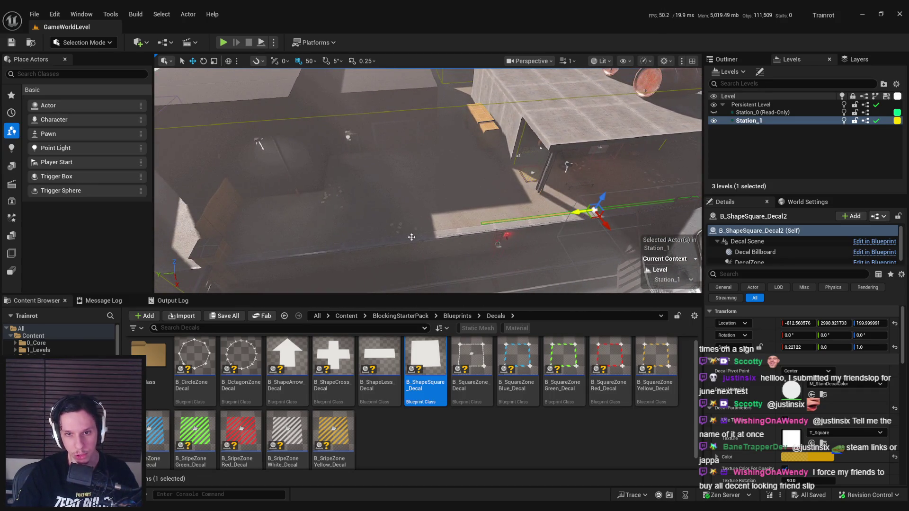
{"action": "key", "text": "ctrl+d"}
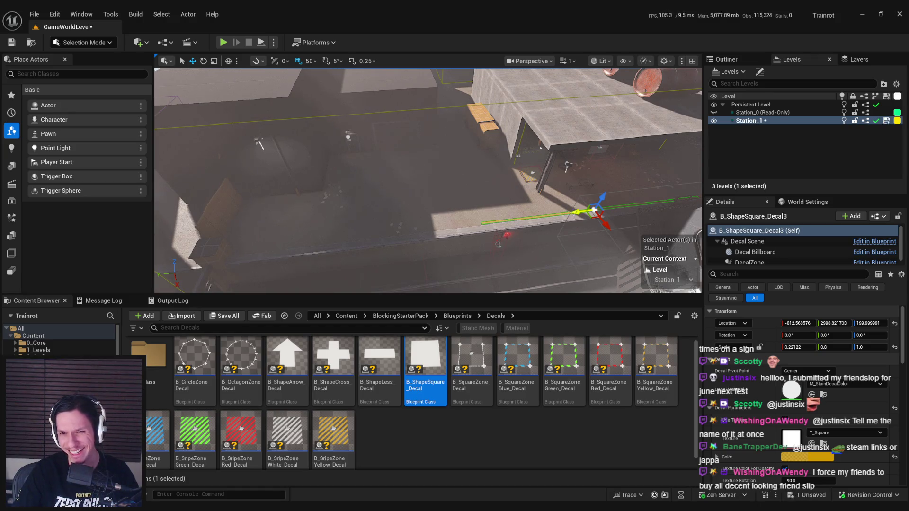
Step: Fly around the station to check the third line decal and save the level
{"action": "left_click_drag", "start_coordinate": [340, 254], "coordinate": [447, 243]}
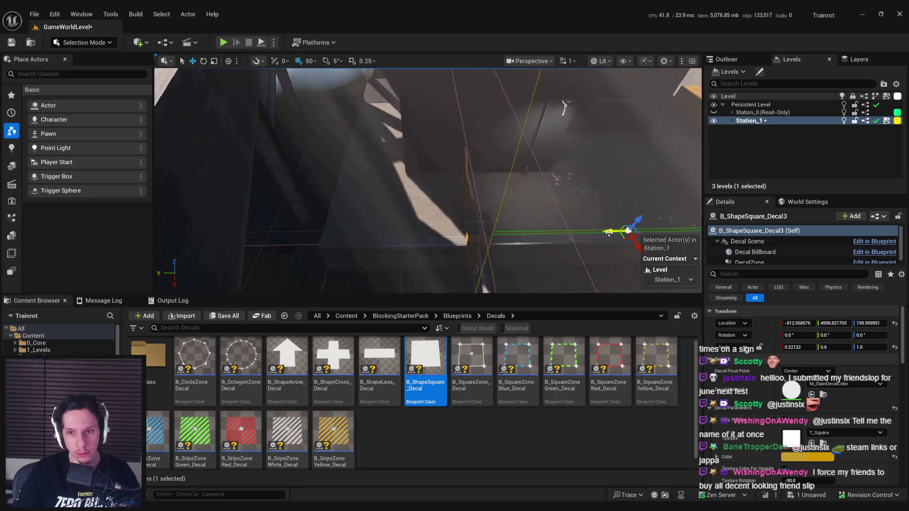
{"action": "left_click_drag", "start_coordinate": [542, 247], "coordinate": [514, 252]}
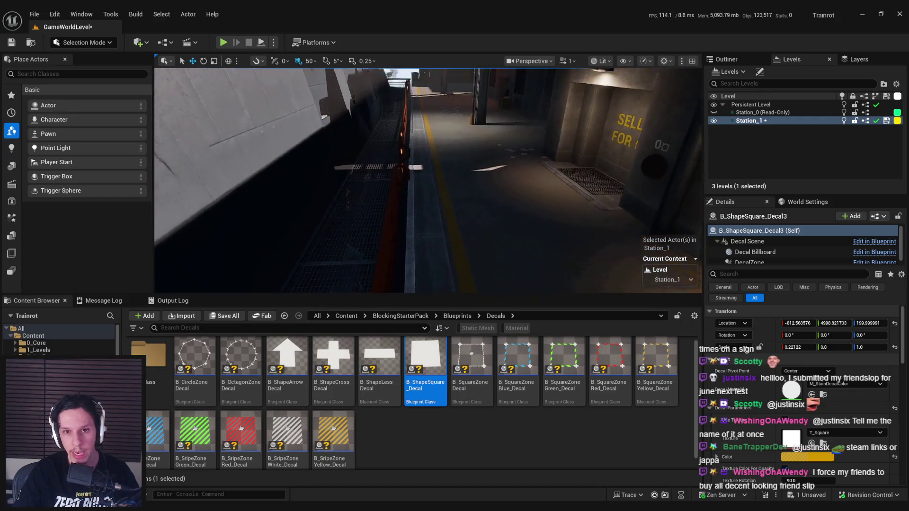
{"action": "left_click_drag", "start_coordinate": [513, 252], "coordinate": [507, 253]}
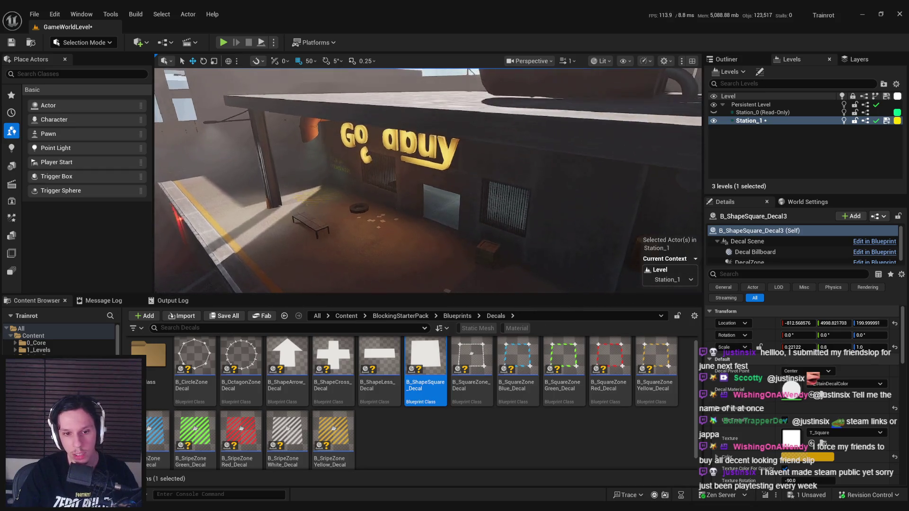
{"action": "mouse_move", "coordinate": [507, 253]}
{"action": "left_mouse_down"}
{"action": "mouse_move", "coordinate": [526, 251]}
{"action": "mouse_move", "coordinate": [512, 252]}
{"action": "left_mouse_up"}
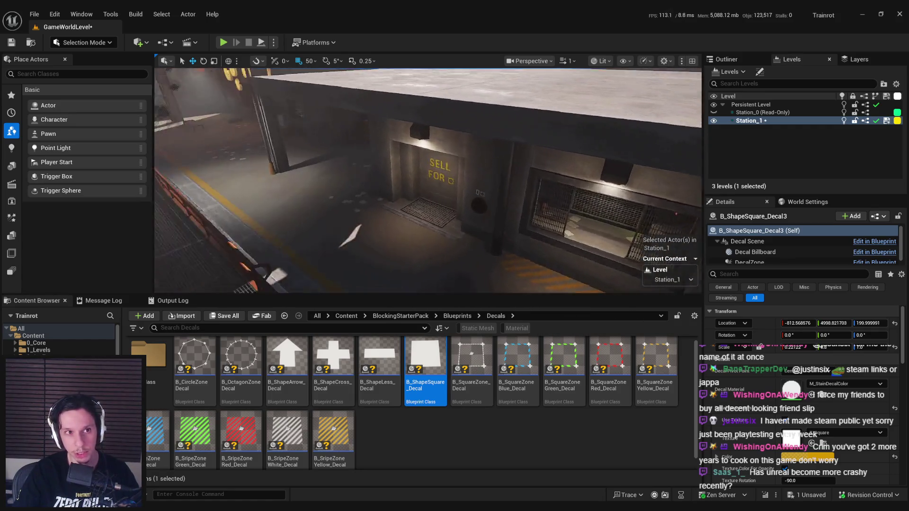
{"action": "key", "text": "ctrl+s"}
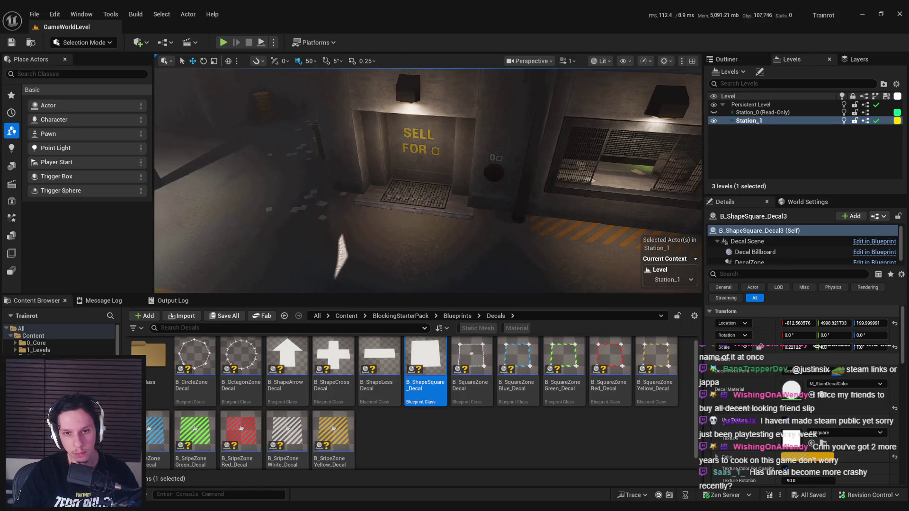
{"action": "left_click", "coordinate": [483, 218]}
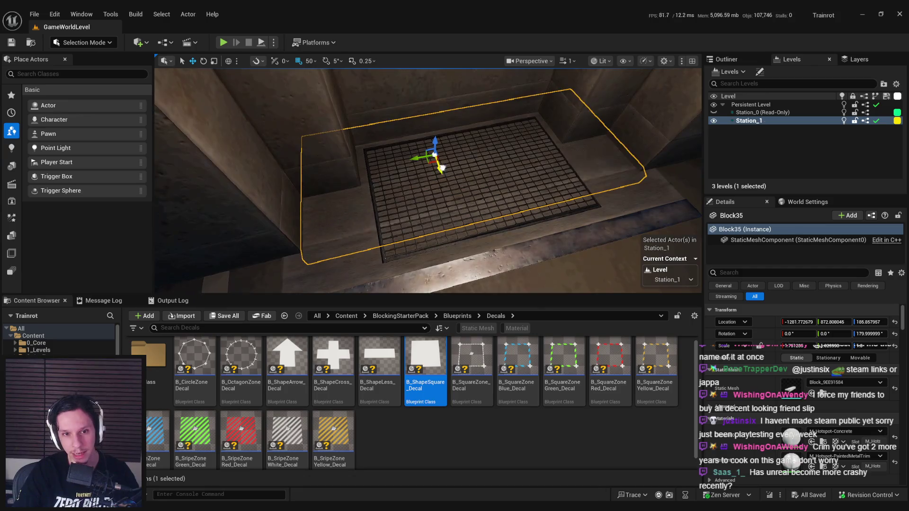
Step: Move the grated step block at the SELL FOR door -50 along X, save, then bring Spotify forward
{"action": "left_click_drag", "start_coordinate": [442, 168], "coordinate": [432, 144]}
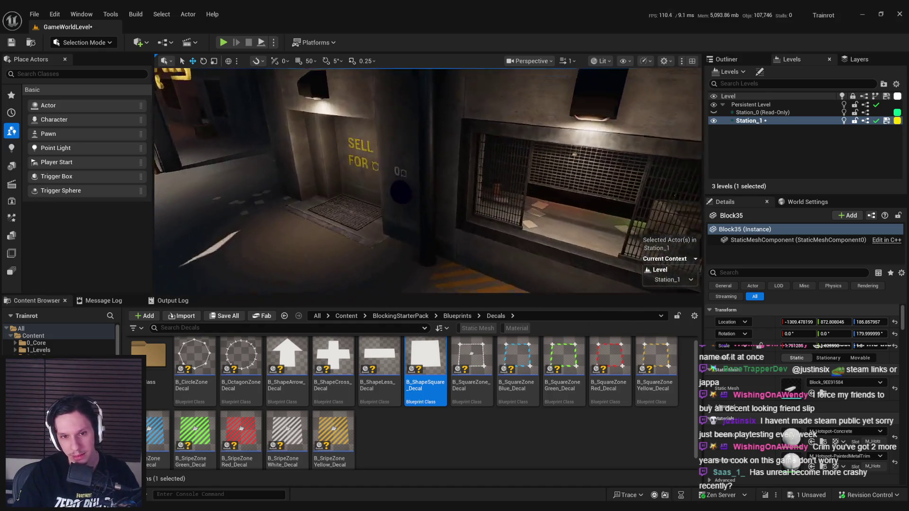
{"action": "key", "text": "f"}
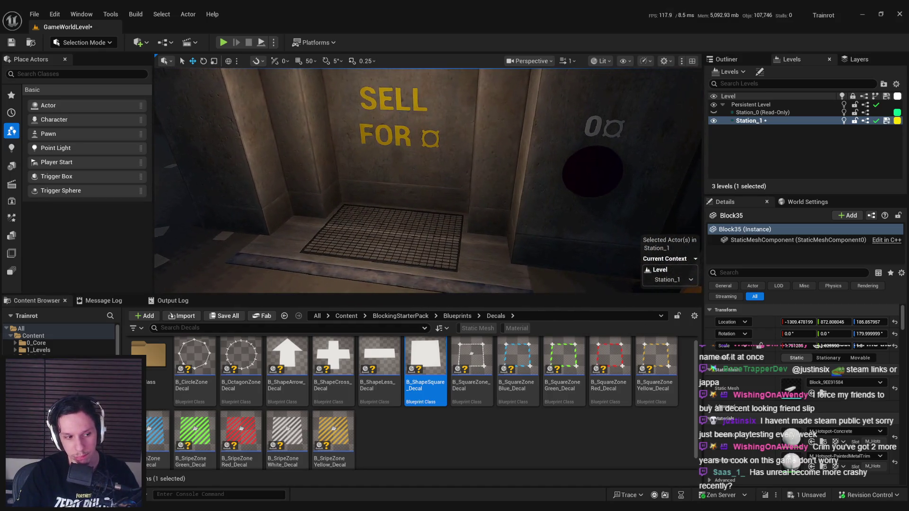
{"action": "key", "text": "ctrl+s"}
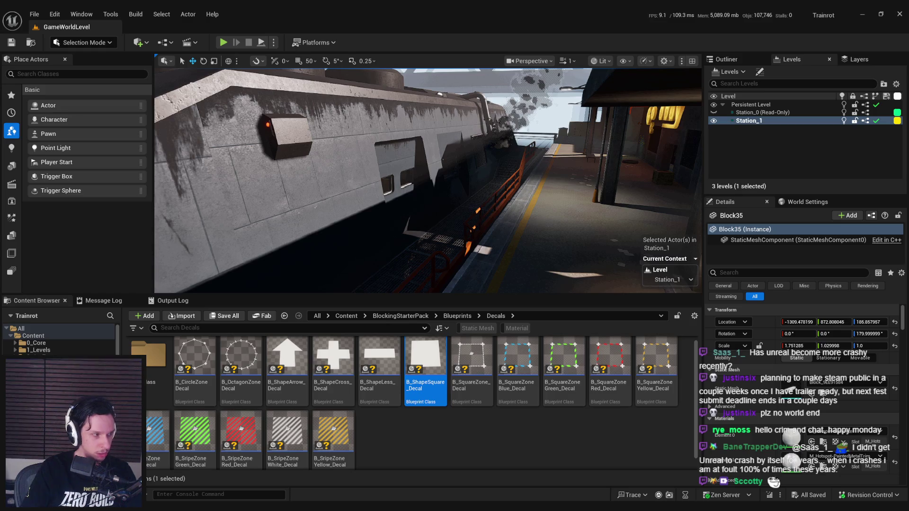
{"action": "left_click_drag", "start_coordinate": [397, 132], "coordinate": [349, 143]}
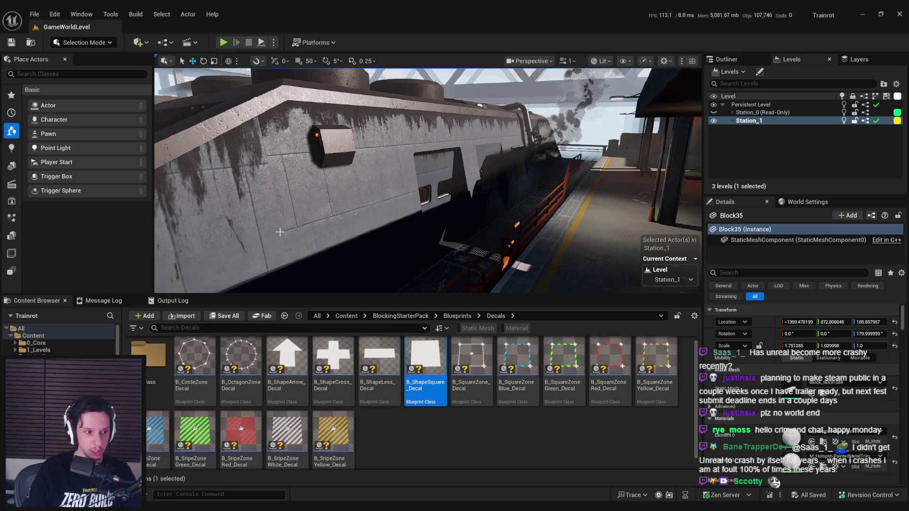
{"action": "key", "text": "alt+Tab"}
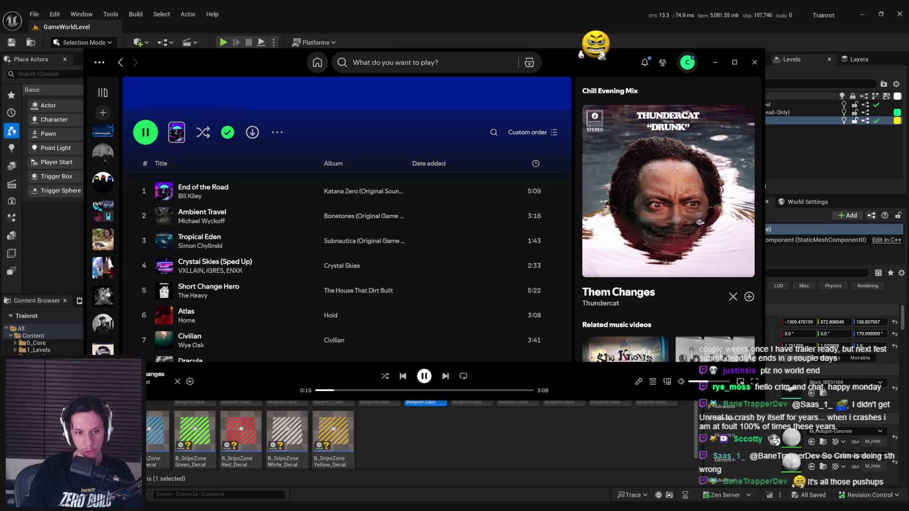
Step: Put Spotify away, orbit the Unreal viewport toward the train, then bring up the Trainrot notes in Notion
{"action": "key", "text": "alt+Tab"}
{"action": "left_click_drag", "start_coordinate": [384, 241], "coordinate": [383, 241]}
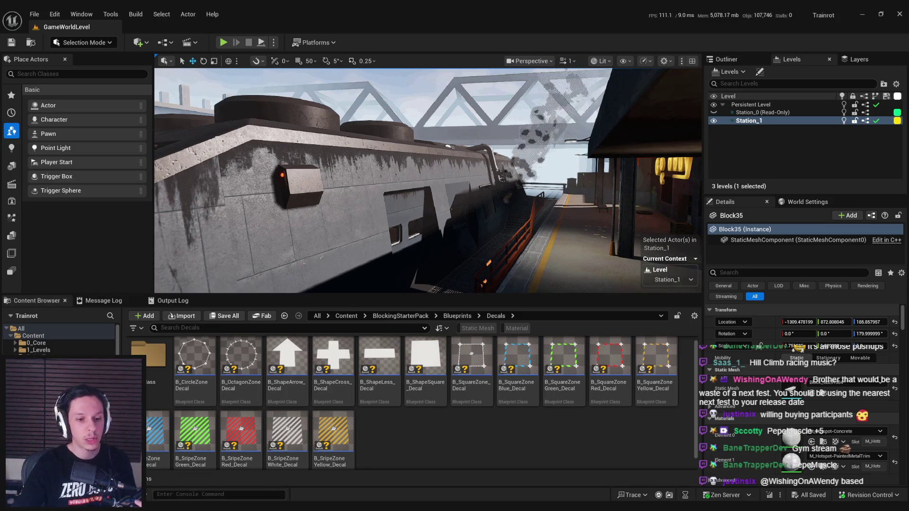
{"action": "key", "text": "alt+Tab"}
{"action": "scroll", "coordinate": [315, 210], "scroll_direction": "up", "scroll_amount": 3}
{"action": "mouse_move", "coordinate": [905, 242]}
{"action": "left_mouse_down"}
{"action": "mouse_move", "coordinate": [890, 379]}
{"action": "mouse_move", "coordinate": [868, 180]}
{"action": "left_mouse_up"}
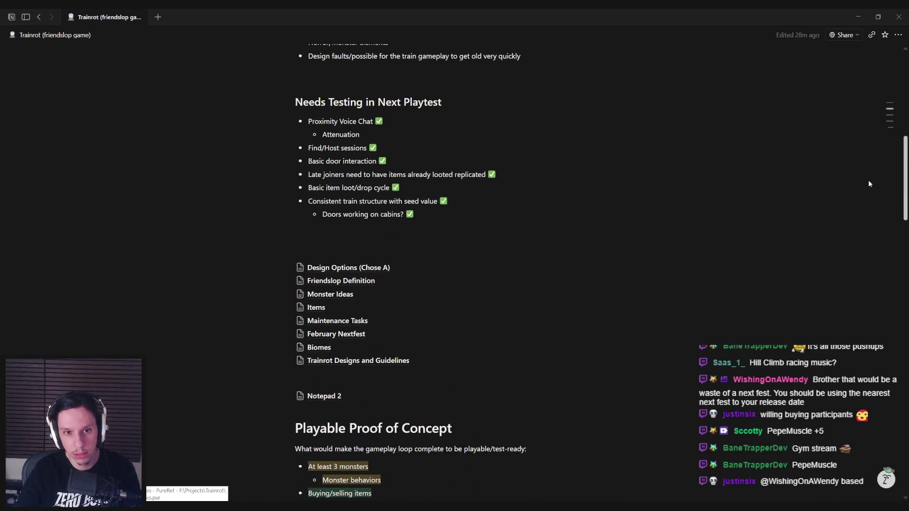
Step: Open the February Nextfest subpage and select its 'Next edition planned in June 2026' line
{"action": "left_click", "coordinate": [331, 339]}
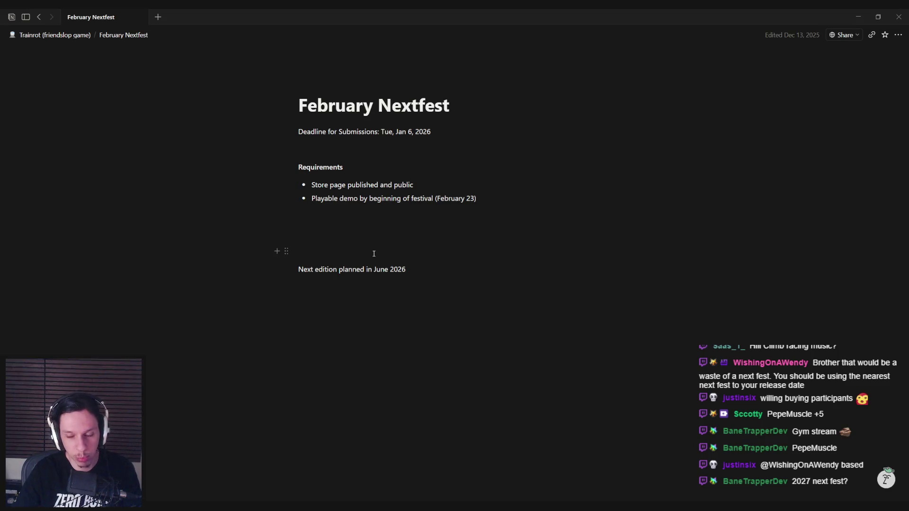
{"action": "left_click_drag", "start_coordinate": [431, 132], "coordinate": [397, 135]}
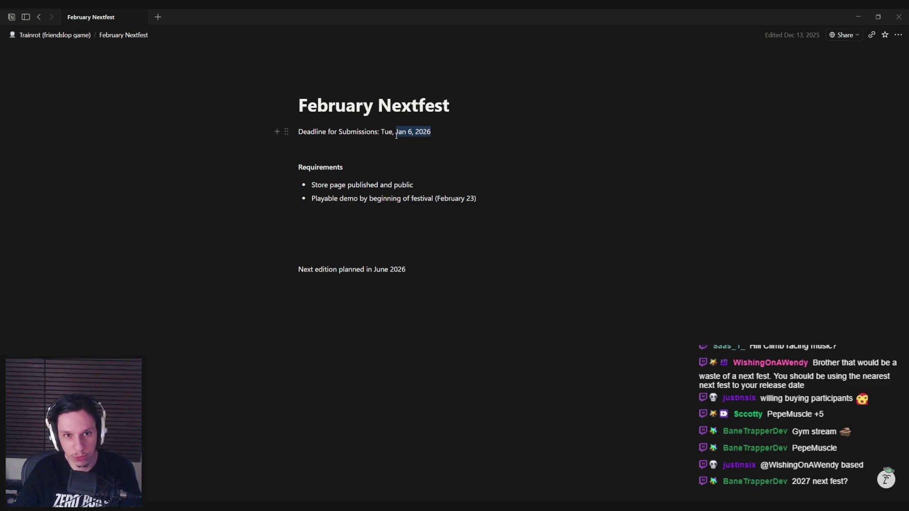
{"action": "left_click", "coordinate": [396, 136]}
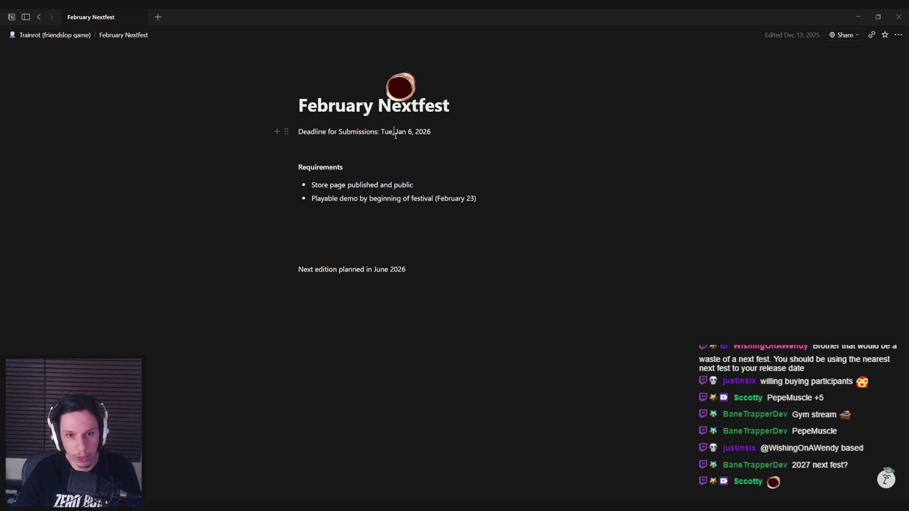
{"action": "left_click_drag", "start_coordinate": [407, 270], "coordinate": [374, 269]}
{"action": "left_click", "coordinate": [378, 286]}
{"action": "key", "text": "Escape"}
{"action": "left_click", "coordinate": [406, 270]}
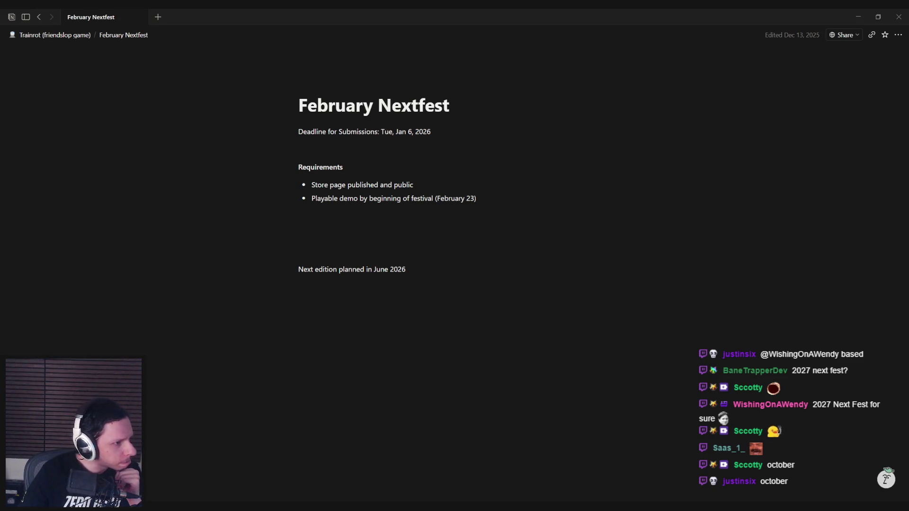
{"action": "left_click_drag", "start_coordinate": [435, 269], "coordinate": [300, 271]}
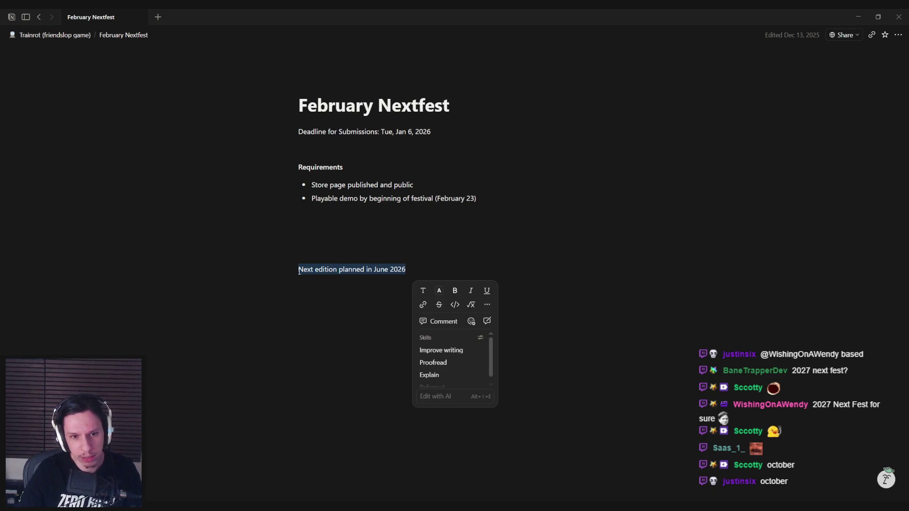
Step: Strike through the June 2026 line and paste the October 19–26, 2026 edition dates below it
{"action": "left_click", "coordinate": [439, 304]}
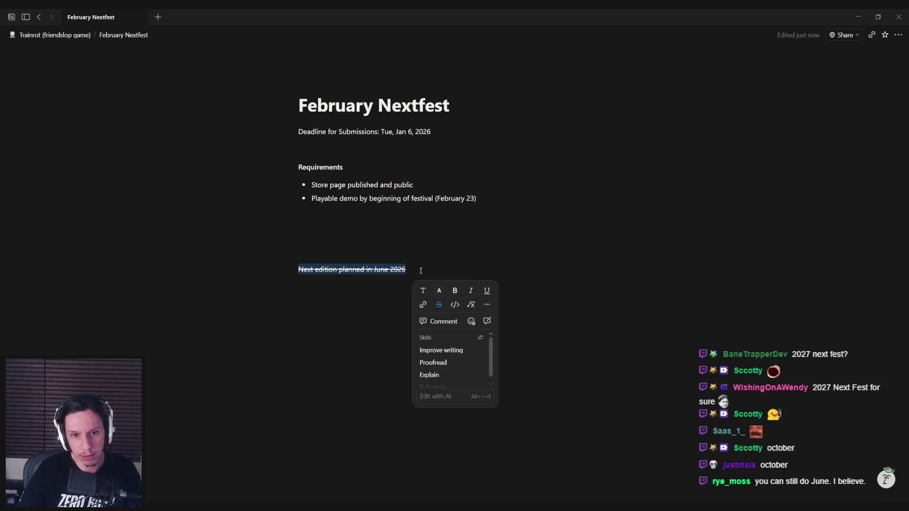
{"action": "left_click", "coordinate": [421, 270]}
{"action": "key", "text": "Return"}
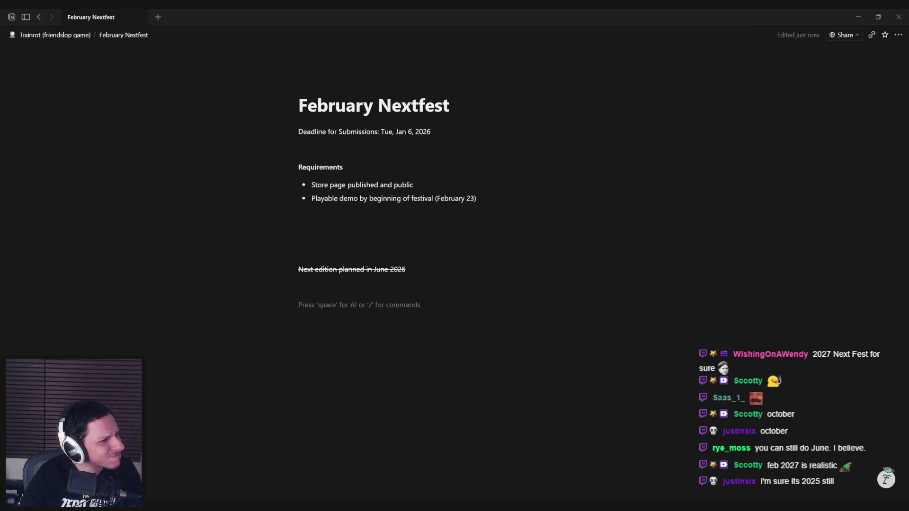
{"action": "type", "text": "The October 2026 edition runs October 19 at 10:00 AM PDT (UTC-7) to October 26 at 10:00 AM PDT (UTC-7)"}
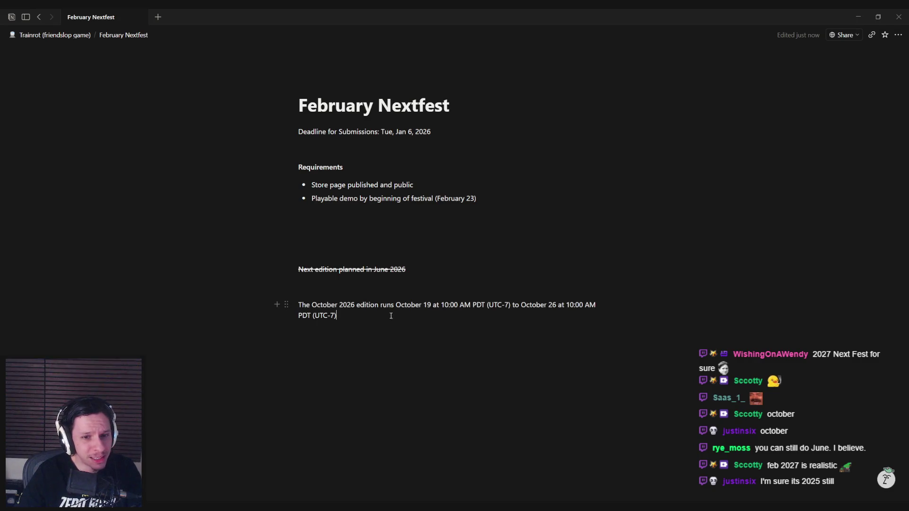
{"action": "key", "text": "Escape"}
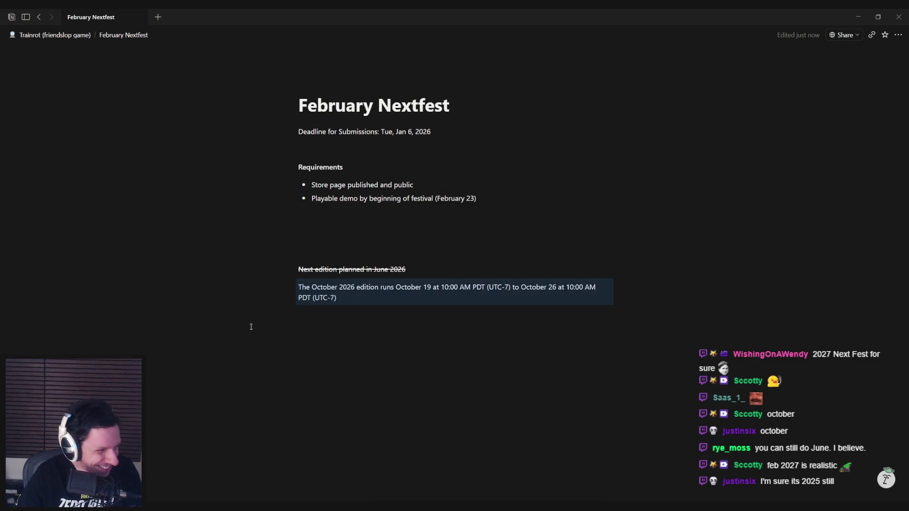
{"action": "left_click", "coordinate": [392, 299]}
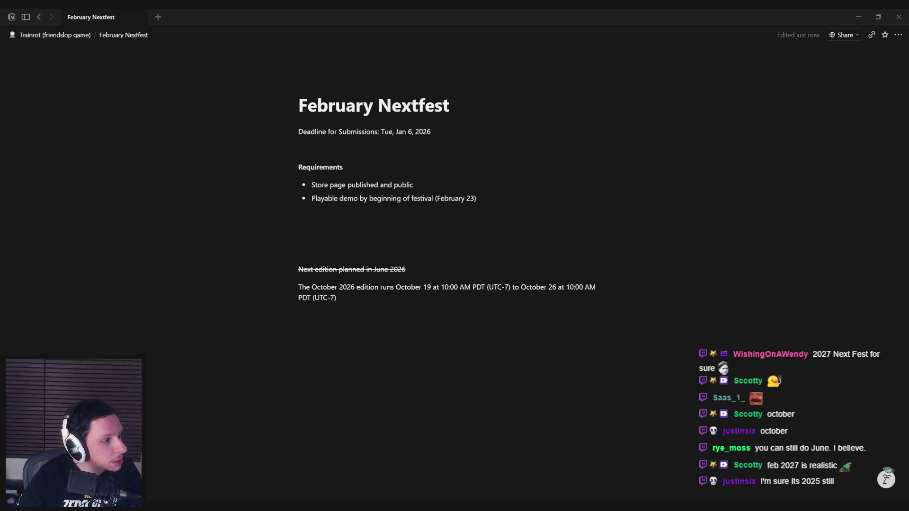
{"action": "left_click", "coordinate": [411, 345]}
Step: Paste the October 2026 schedule list, from the October 5 review submission to the October 26 wrap-up
{"action": "type", "text": "October 2026: October 5 - All required items must be submitted for review by this date in order for your game to be prepared for Steam Next Fest (if you haven't completed them already for the Press Preview) October 8 - This is the deadline to opt OUT of trailer permissions if you have previously opted in, to ensure your trailer will NOT be included in official marketing materials. October 8 - Press preview starts at 10am PDT. All demos that have opted in to be available for press preview will be included. October 19 - Steam Next Fest: October 2026 begins at 10am PDT; set your demo live (or opt out if your plans have changed) before 10am PDT. October 26 - Steam Next Fest: October 2026 concludes. October 26 - Steam Next Fest: October 2026 Wrap-Up (featuring games with the most played demos of the Fest) launches."}
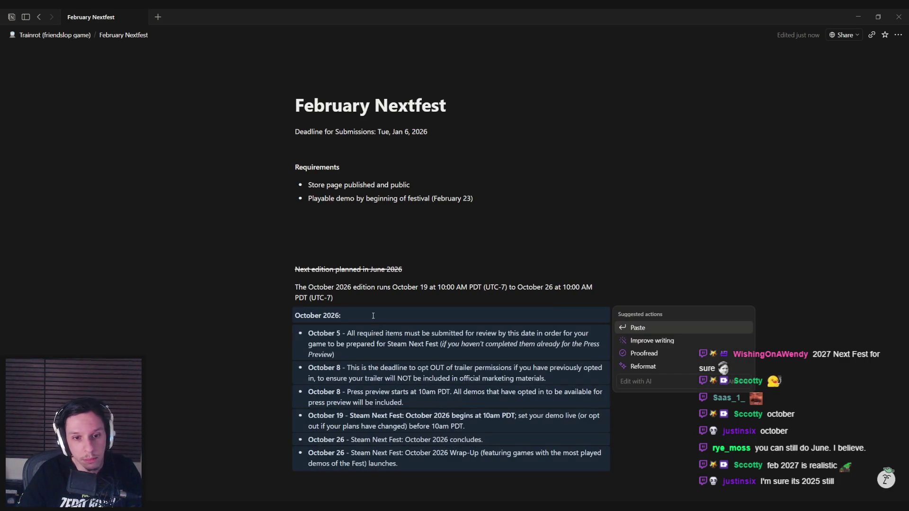
{"action": "left_click", "coordinate": [409, 345]}
{"action": "mouse_move", "coordinate": [347, 334]}
{"action": "left_mouse_down"}
{"action": "mouse_move", "coordinate": [591, 334]}
{"action": "mouse_move", "coordinate": [333, 337]}
{"action": "mouse_move", "coordinate": [514, 345]}
{"action": "left_mouse_up"}
{"action": "left_click", "coordinate": [515, 345]}
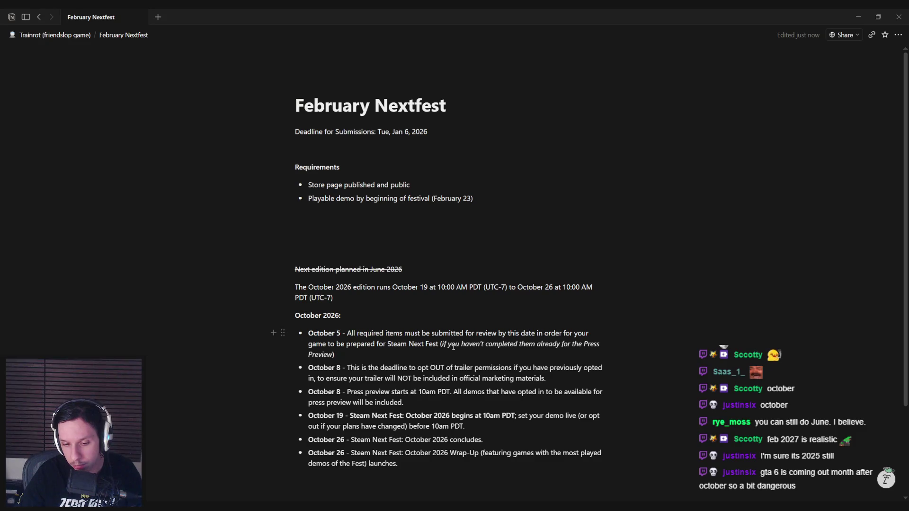
{"action": "key", "text": "super+alt+d"}
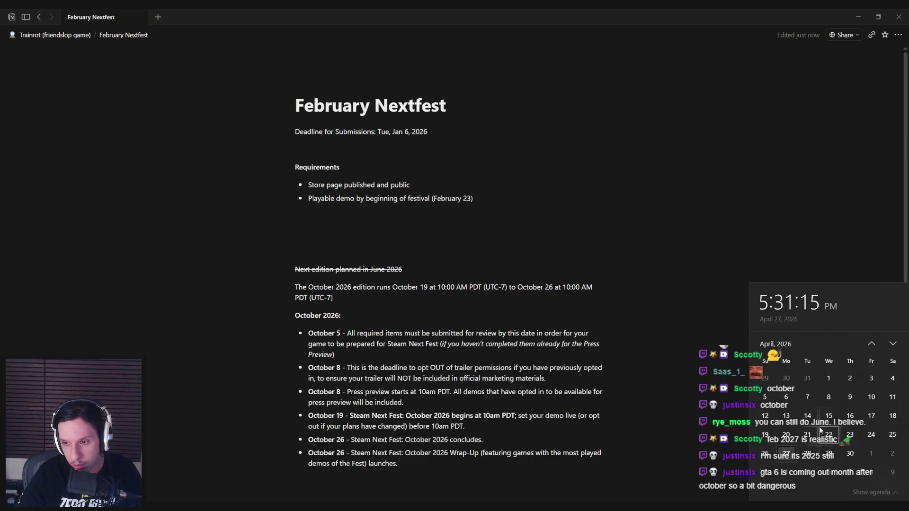
{"action": "left_click", "coordinate": [782, 341]}
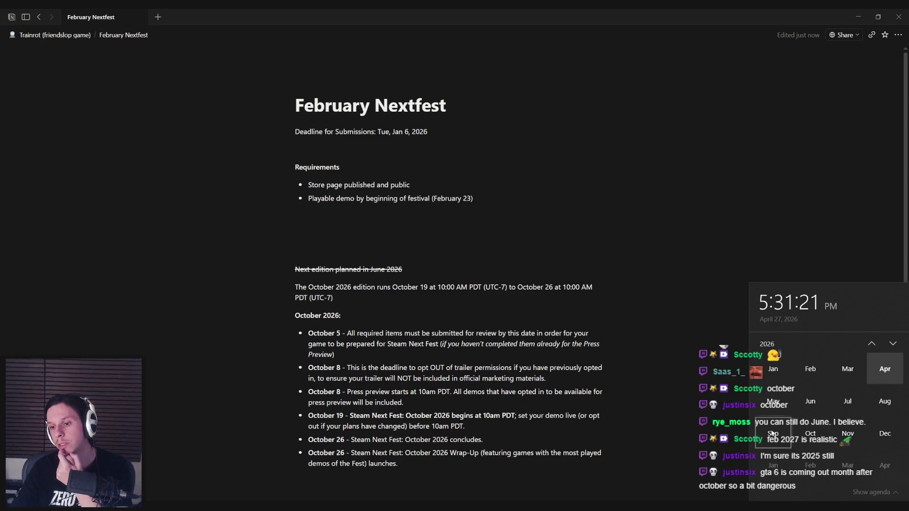
{"action": "left_click", "coordinate": [175, 409]}
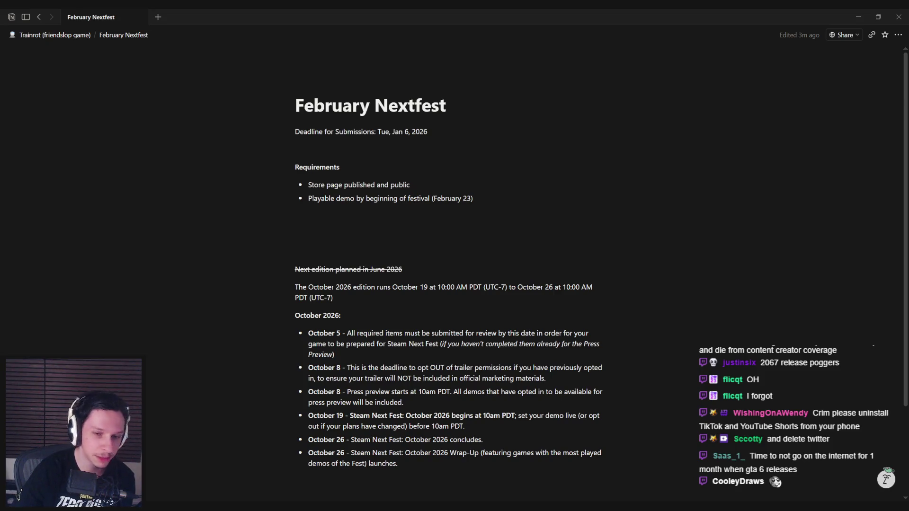
{"action": "left_click", "coordinate": [354, 355]}
{"action": "scroll", "coordinate": [353, 435], "scroll_direction": "down", "scroll_amount": 2}
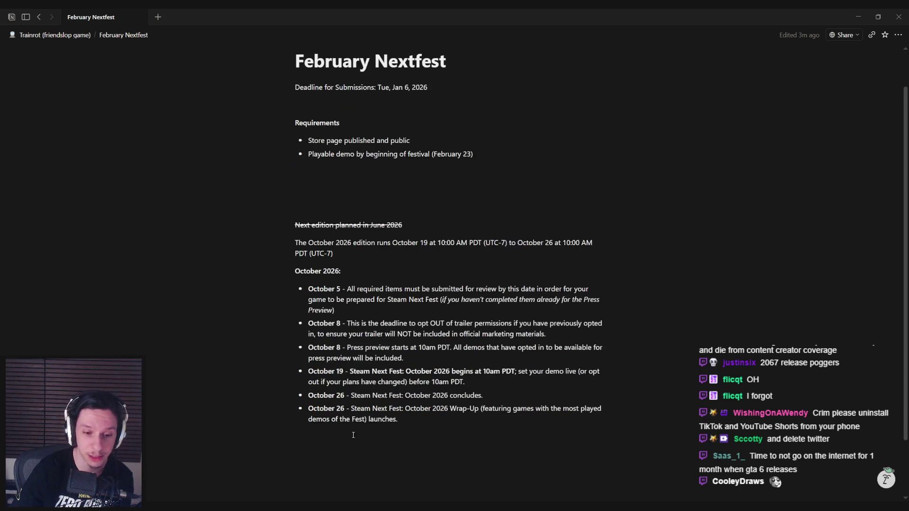
{"action": "key", "text": "alt+Tab"}
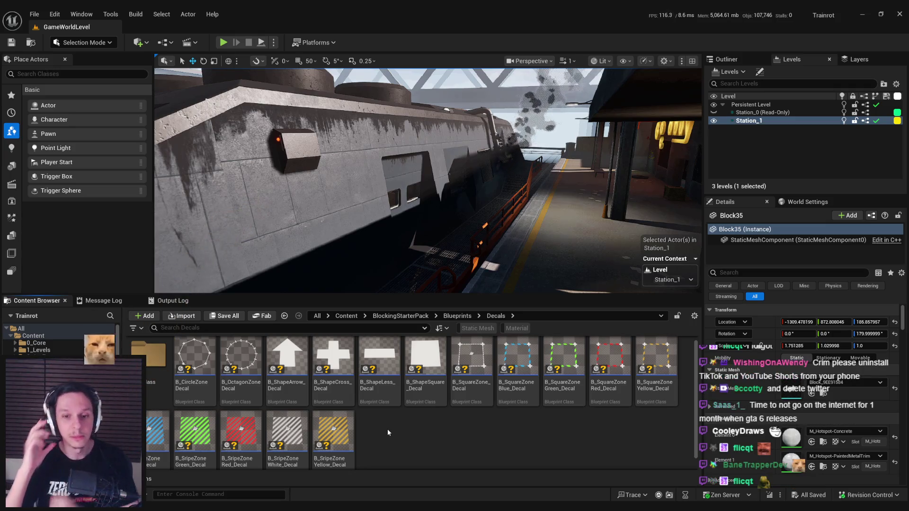
Step: Fly the viewport along the platform and frame the yellow hazard-stripe decal before the grated door
{"action": "mouse_move", "coordinate": [262, 243]}
{"action": "left_mouse_down"}
{"action": "mouse_move", "coordinate": [268, 190]}
{"action": "mouse_move", "coordinate": [322, 192]}
{"action": "mouse_move", "coordinate": [280, 176]}
{"action": "mouse_move", "coordinate": [369, 204]}
{"action": "mouse_move", "coordinate": [322, 194]}
{"action": "mouse_move", "coordinate": [313, 199]}
{"action": "mouse_move", "coordinate": [350, 199]}
{"action": "mouse_move", "coordinate": [332, 203]}
{"action": "mouse_move", "coordinate": [346, 194]}
{"action": "mouse_move", "coordinate": [346, 213]}
{"action": "mouse_move", "coordinate": [322, 213]}
{"action": "left_mouse_up"}
{"action": "key", "text": "F11"}
{"action": "scroll", "coordinate": [331, 204], "scroll_direction": "up", "scroll_amount": 2}
{"action": "mouse_move", "coordinate": [876, 341]}
{"action": "left_mouse_down"}
{"action": "mouse_move", "coordinate": [203, 325]}
{"action": "mouse_move", "coordinate": [172, 274]}
{"action": "left_mouse_up"}
{"action": "key", "text": "f"}
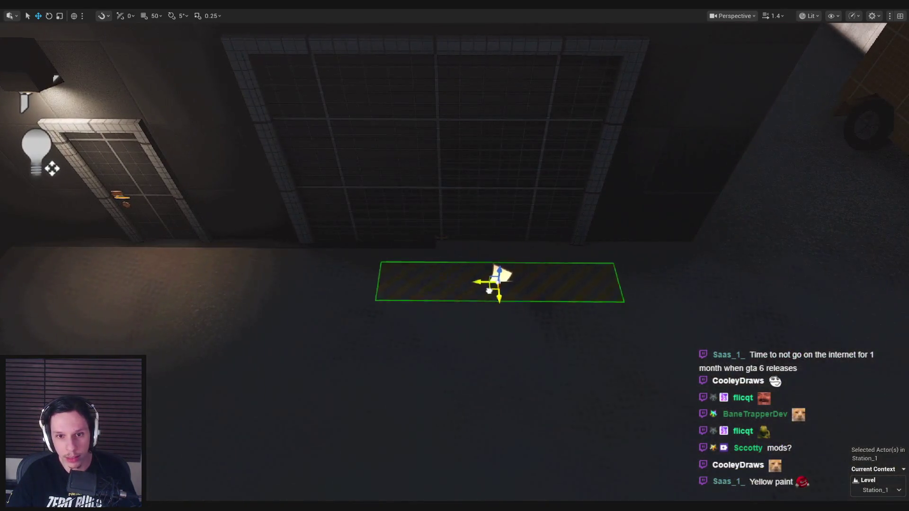
{"action": "scroll", "coordinate": [440, 274], "scroll_direction": "up", "scroll_amount": 3}
{"action": "mouse_move", "coordinate": [440, 274]}
{"action": "left_mouse_down"}
{"action": "mouse_move", "coordinate": [442, 284]}
{"action": "mouse_move", "coordinate": [399, 248]}
{"action": "left_mouse_up"}
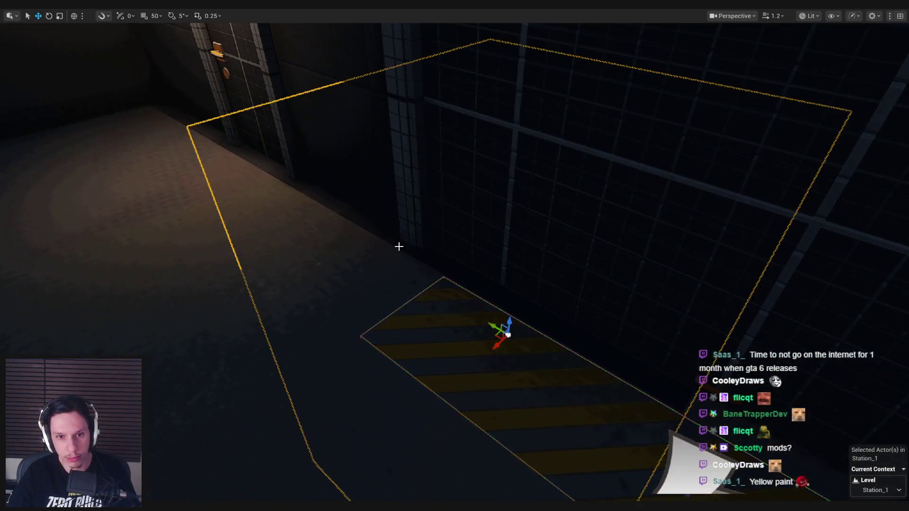
{"action": "left_click_drag", "start_coordinate": [189, 120], "coordinate": [233, 191]}
{"action": "key", "text": "F11"}
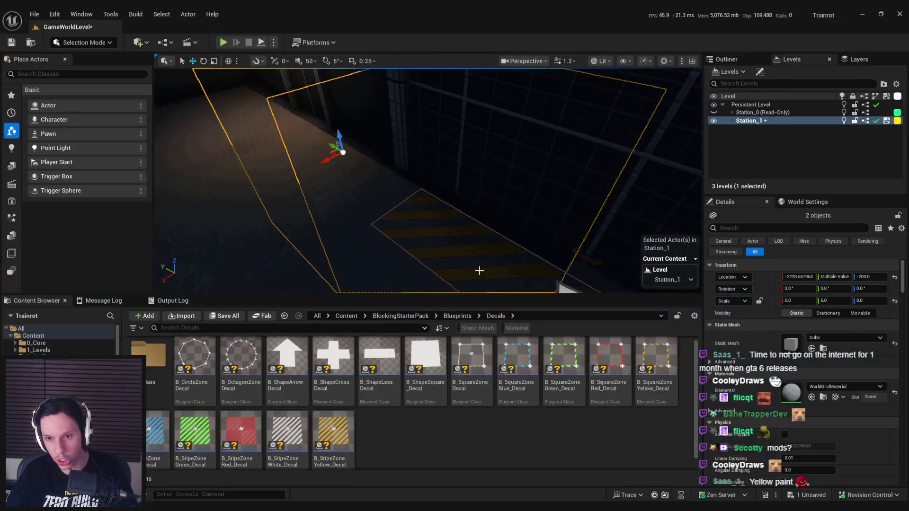
Step: Assign MI_TestMat-Floor_1 to Element 0 of the cube blocks
{"action": "left_click", "coordinate": [830, 386]}
{"action": "type", "text": "world"}
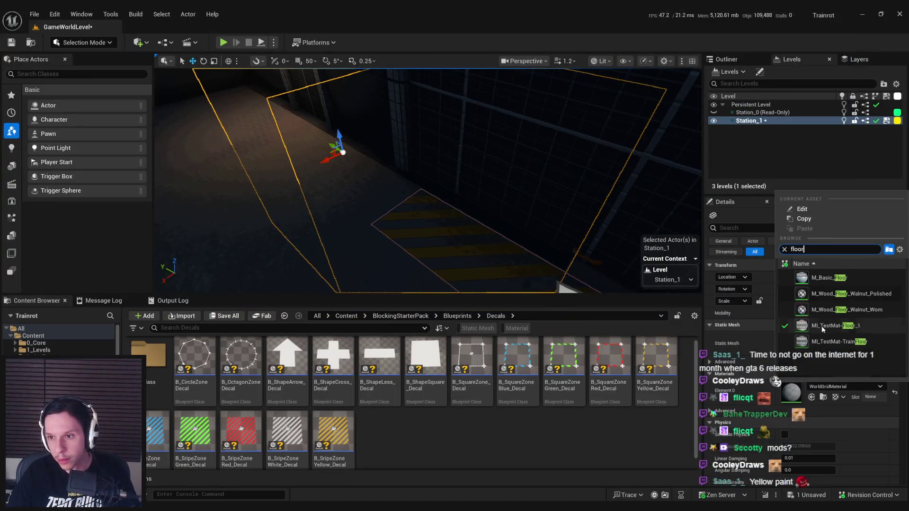
{"action": "left_click", "coordinate": [827, 328]}
Step: Shift the hazard-stripe decal, widen it to about 2.59 Y scale, and save the level
{"action": "left_click_drag", "start_coordinate": [467, 251], "coordinate": [481, 223]}
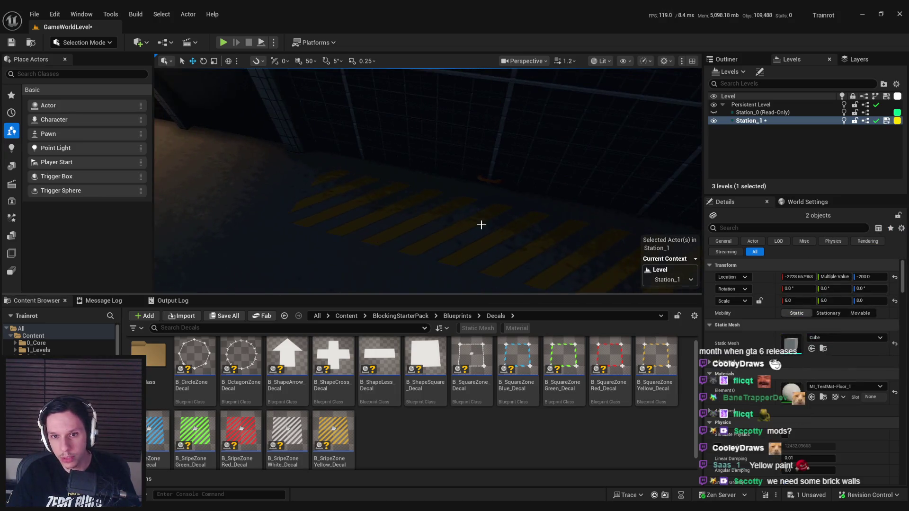
{"action": "left_click", "coordinate": [481, 223]}
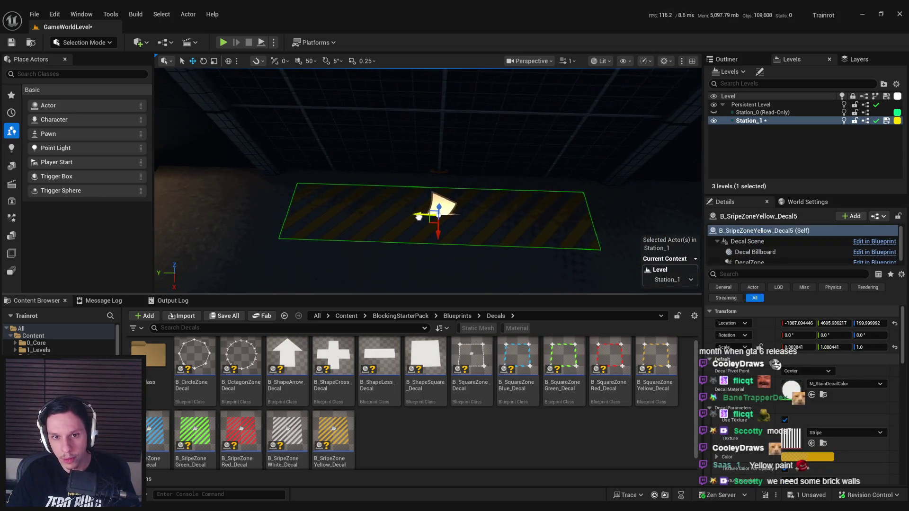
{"action": "mouse_move", "coordinate": [444, 231]}
{"action": "left_mouse_down"}
{"action": "mouse_move", "coordinate": [408, 199]}
{"action": "mouse_move", "coordinate": [419, 196]}
{"action": "mouse_move", "coordinate": [431, 249]}
{"action": "left_mouse_up"}
{"action": "key", "text": "r"}
{"action": "key", "text": "w"}
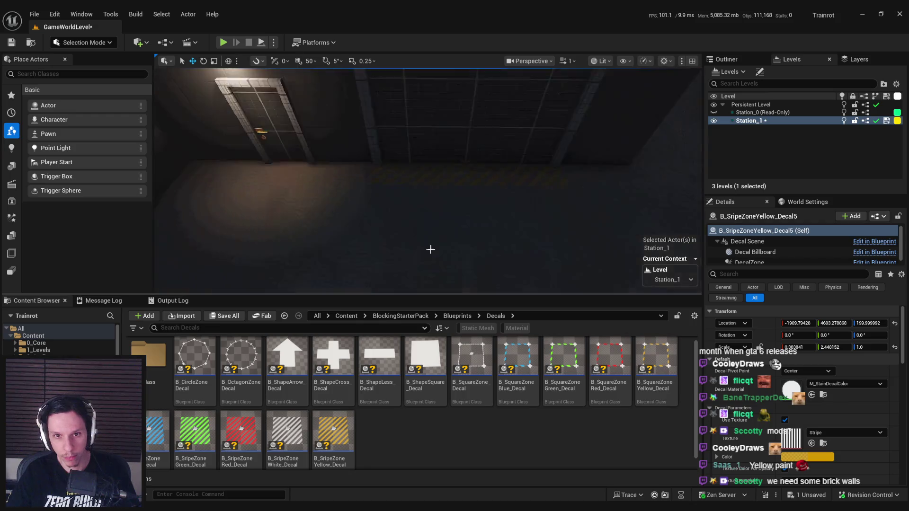
{"action": "key", "text": "f"}
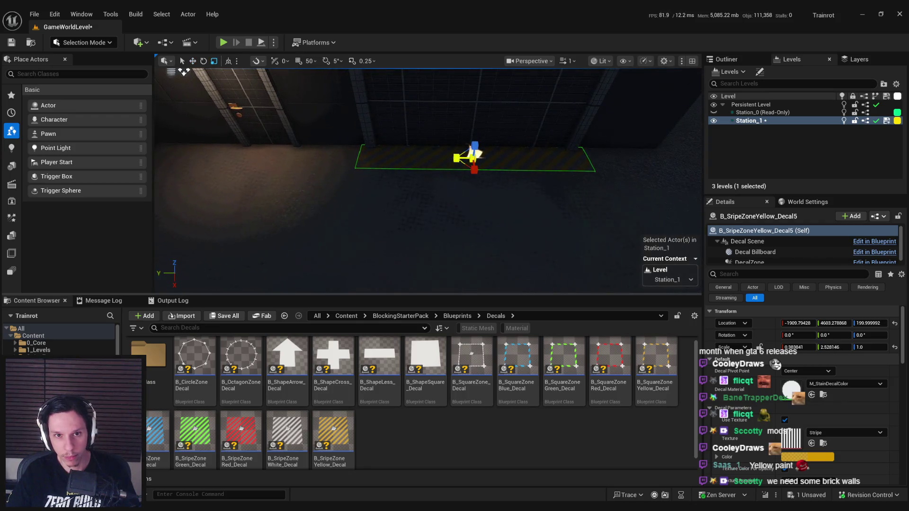
{"action": "left_click_drag", "start_coordinate": [455, 203], "coordinate": [450, 237]}
{"action": "key", "text": "ctrl+s"}
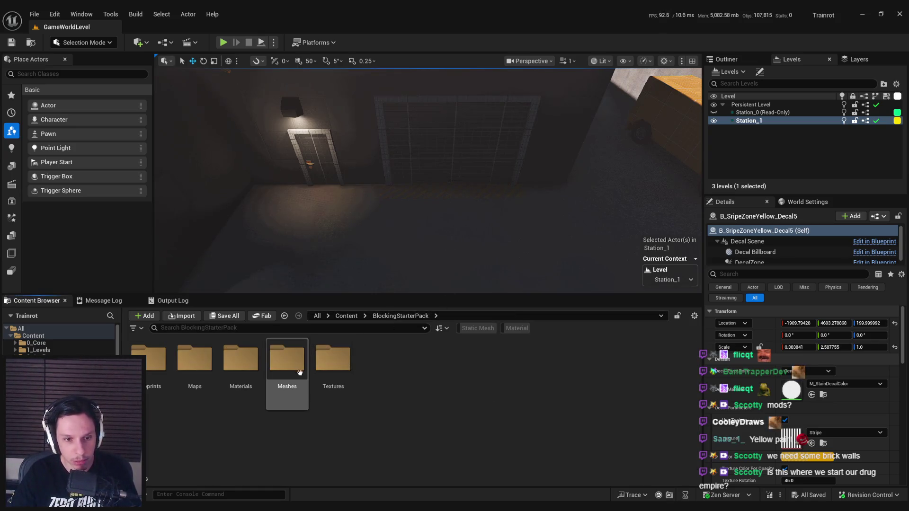
{"action": "double_click", "coordinate": [282, 363]}
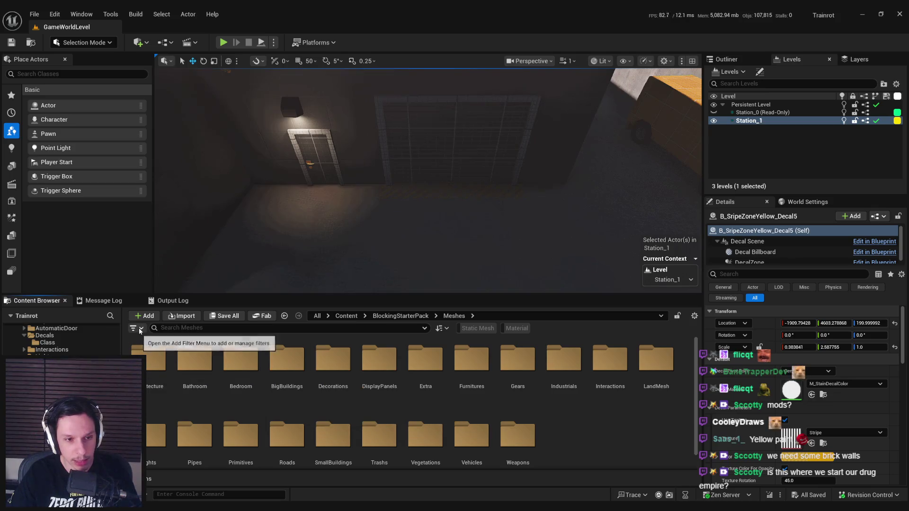
Step: Filter the Meshes folder to static meshes and scroll down to SM_MetalPost_01
{"action": "left_click", "coordinate": [467, 334]}
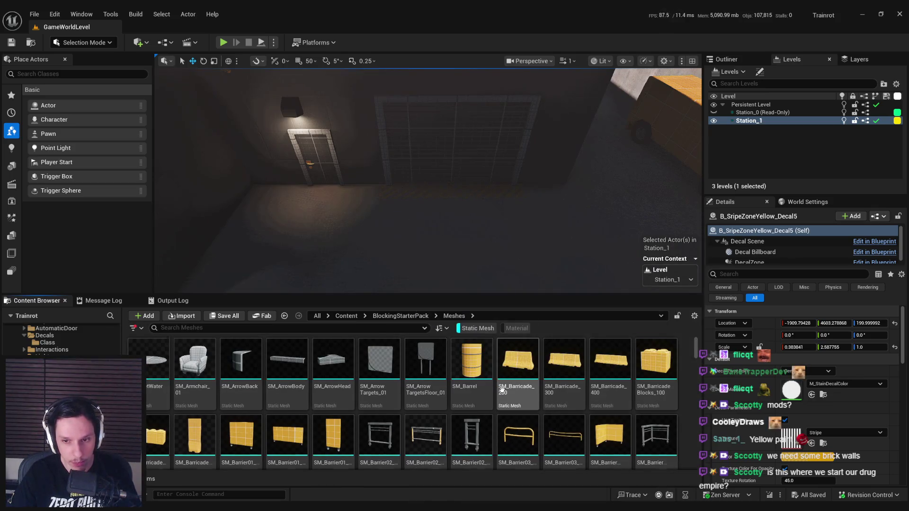
{"action": "scroll", "coordinate": [502, 388], "scroll_direction": "down", "scroll_amount": 5}
{"action": "scroll", "coordinate": [683, 401], "scroll_direction": "down", "scroll_amount": 3}
{"action": "scroll", "coordinate": [684, 400], "scroll_direction": "down", "scroll_amount": 6}
{"action": "scroll", "coordinate": [683, 396], "scroll_direction": "down", "scroll_amount": 5}
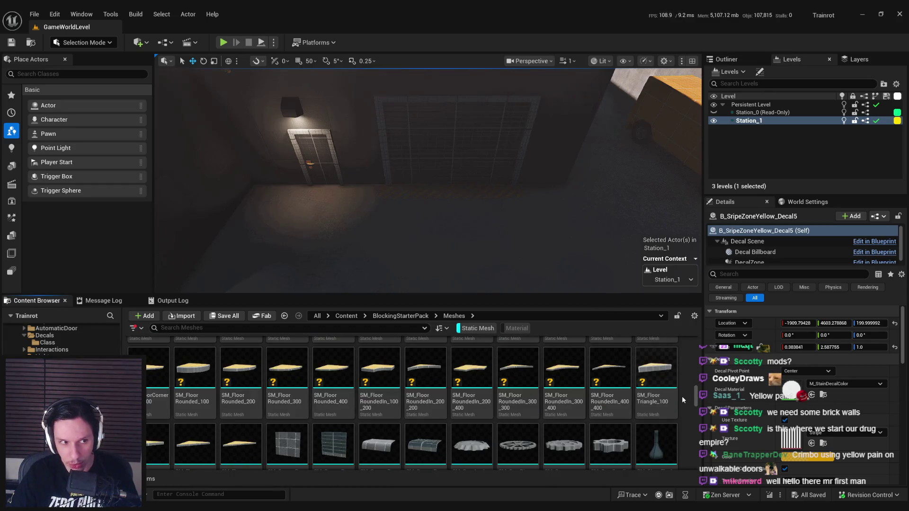
{"action": "scroll", "coordinate": [682, 396], "scroll_direction": "down", "scroll_amount": 1}
{"action": "scroll", "coordinate": [682, 396], "scroll_direction": "up", "scroll_amount": 2}
{"action": "scroll", "coordinate": [682, 400], "scroll_direction": "down", "scroll_amount": 5}
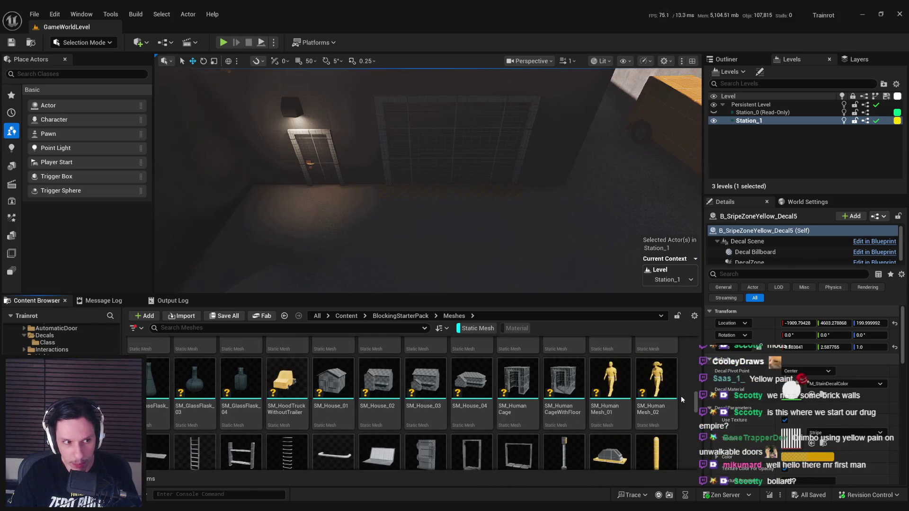
{"action": "scroll", "coordinate": [681, 396], "scroll_direction": "down", "scroll_amount": 2}
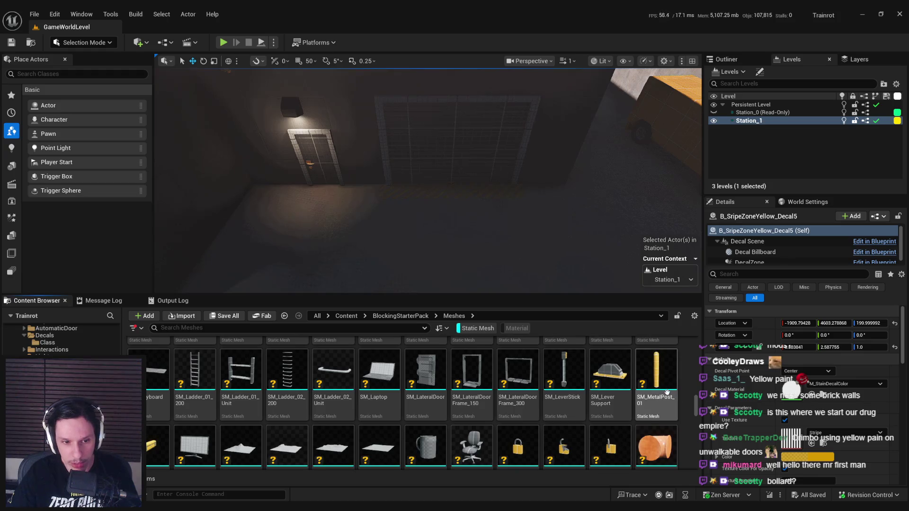
Step: Place an SM_MetalPost_01 bollard in front of the door and duplicate it
{"action": "left_click_drag", "start_coordinate": [366, 216], "coordinate": [365, 215]}
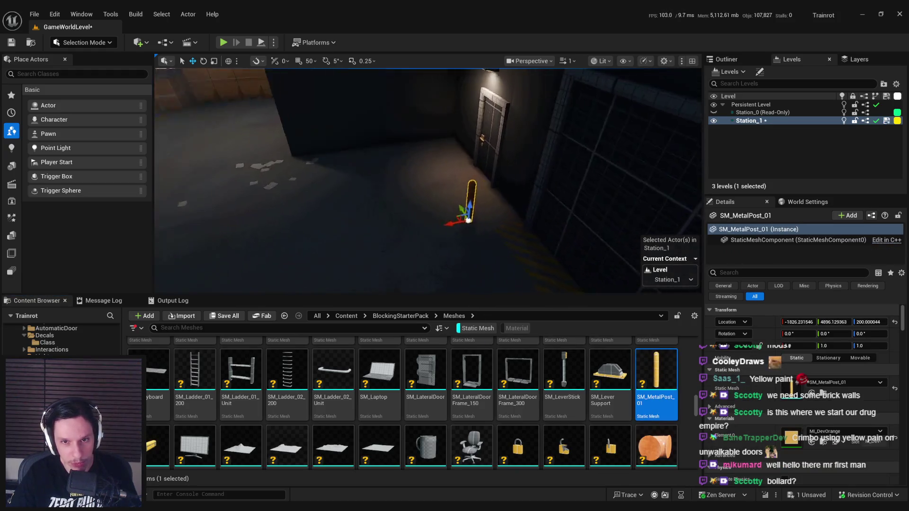
{"action": "left_click_drag", "start_coordinate": [501, 227], "coordinate": [469, 237]}
{"action": "key", "text": "ctrl+d"}
{"action": "mouse_move", "coordinate": [401, 213]}
{"action": "left_mouse_down"}
{"action": "mouse_move", "coordinate": [421, 233]}
{"action": "mouse_move", "coordinate": [418, 215]}
{"action": "mouse_move", "coordinate": [432, 213]}
{"action": "left_mouse_up"}
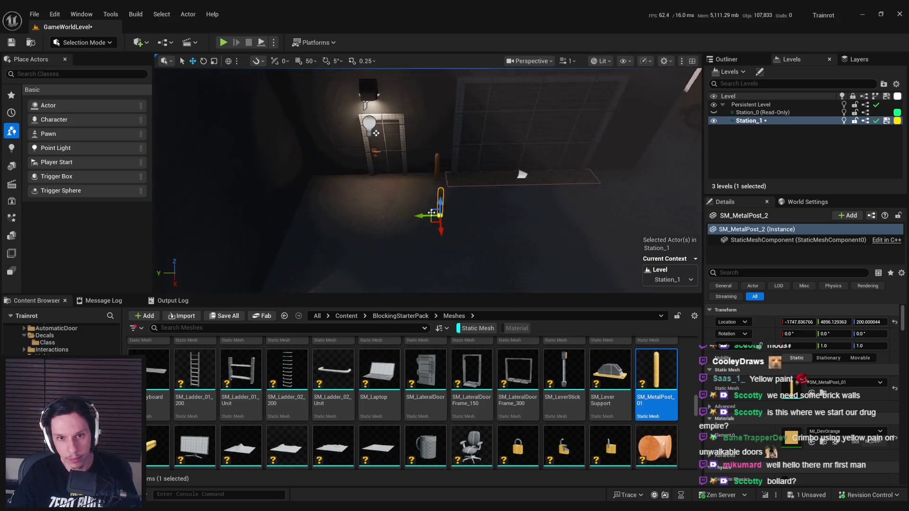
{"action": "mouse_move", "coordinate": [459, 254]}
{"action": "left_mouse_down"}
{"action": "mouse_move", "coordinate": [322, 204]}
{"action": "mouse_move", "coordinate": [428, 178]}
{"action": "left_mouse_up"}
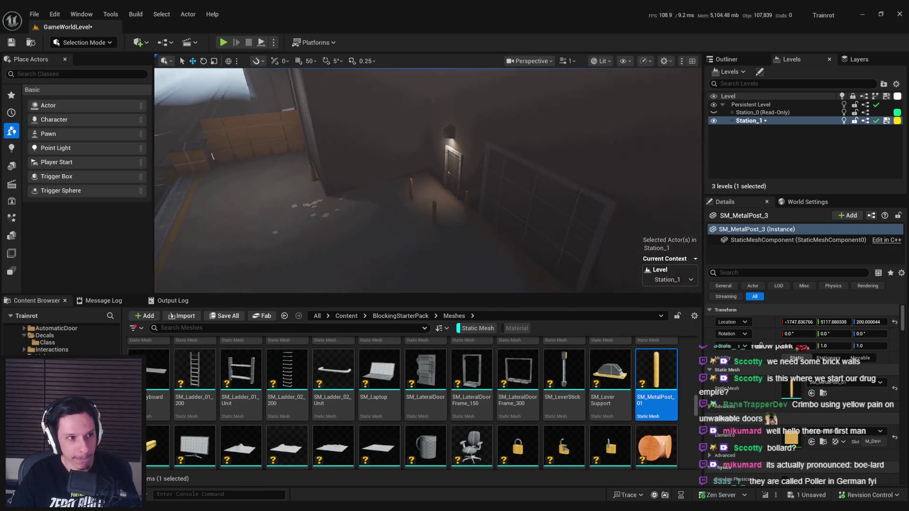
Step: Fly to the garage wall and select the fake garage frame to inspect it
{"action": "left_click_drag", "start_coordinate": [429, 178], "coordinate": [439, 176]}
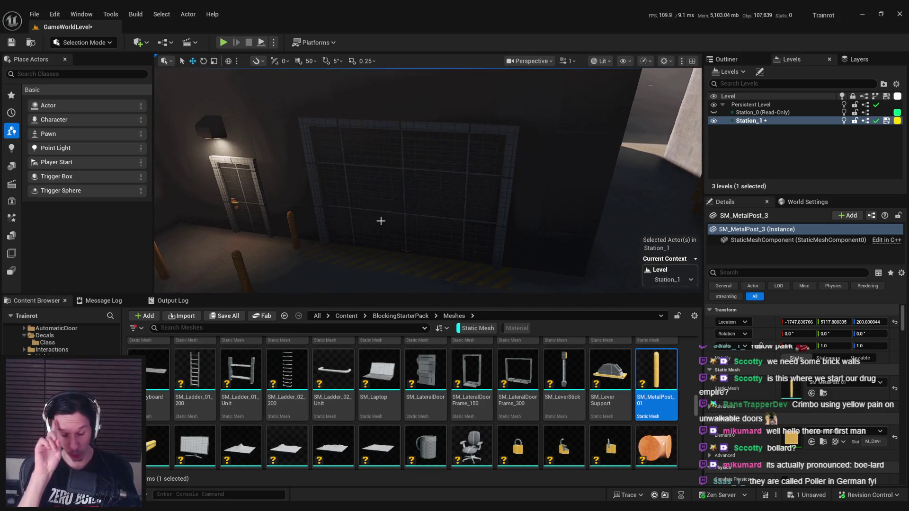
{"action": "mouse_move", "coordinate": [381, 221]}
{"action": "left_mouse_down"}
{"action": "mouse_move", "coordinate": [388, 199]}
{"action": "mouse_move", "coordinate": [454, 180]}
{"action": "mouse_move", "coordinate": [429, 182]}
{"action": "left_mouse_up"}
{"action": "left_click", "coordinate": [396, 179]}
{"action": "left_click_drag", "start_coordinate": [405, 216], "coordinate": [535, 236]}
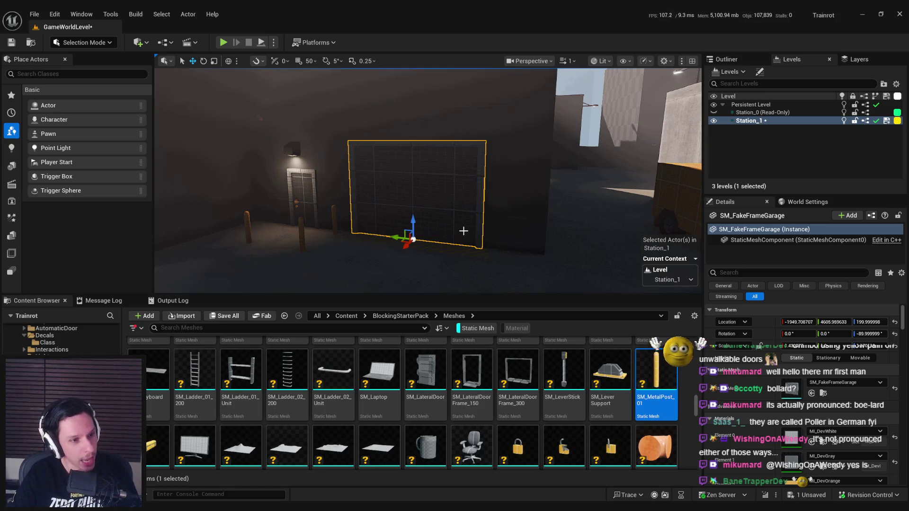
{"action": "mouse_move", "coordinate": [462, 233]}
{"action": "left_mouse_down"}
{"action": "mouse_move", "coordinate": [497, 213]}
{"action": "mouse_move", "coordinate": [360, 195]}
{"action": "mouse_move", "coordinate": [413, 255]}
{"action": "left_mouse_up"}
Step: Select the fake door, the wall lamp and floor block Cube42, then save the level
{"action": "left_click", "coordinate": [407, 208]}
{"action": "mouse_move", "coordinate": [407, 208]}
{"action": "left_mouse_down"}
{"action": "mouse_move", "coordinate": [433, 179]}
{"action": "mouse_move", "coordinate": [409, 190]}
{"action": "mouse_move", "coordinate": [415, 140]}
{"action": "left_mouse_up"}
{"action": "left_click", "coordinate": [448, 187], "text": "ctrl"}
{"action": "mouse_move", "coordinate": [448, 189]}
{"action": "left_mouse_down"}
{"action": "mouse_move", "coordinate": [448, 220]}
{"action": "mouse_move", "coordinate": [457, 216]}
{"action": "left_mouse_up"}
{"action": "left_click", "coordinate": [450, 221]}
{"action": "key", "text": "ctrl+s"}
{"action": "mouse_move", "coordinate": [439, 179]}
{"action": "left_mouse_down"}
{"action": "mouse_move", "coordinate": [417, 187]}
{"action": "mouse_move", "coordinate": [412, 206]}
{"action": "left_mouse_up"}
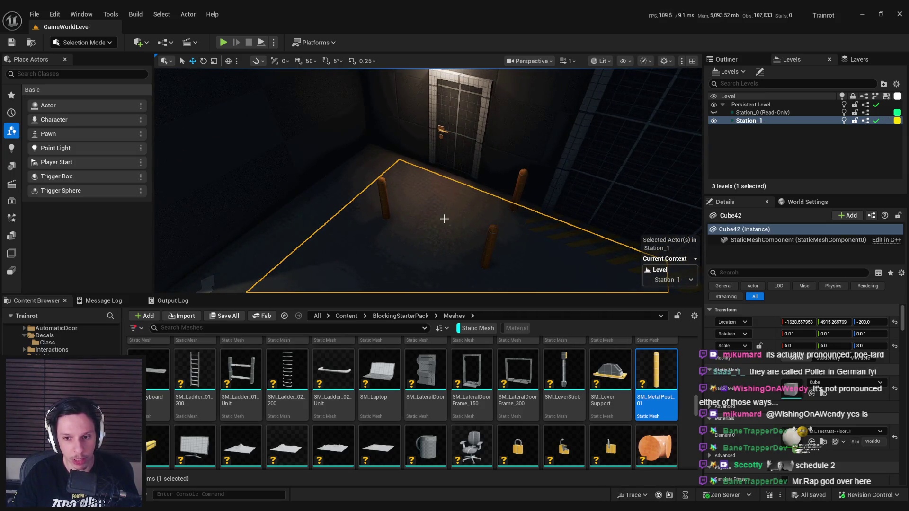
{"action": "mouse_move", "coordinate": [412, 206]}
{"action": "left_mouse_down"}
{"action": "mouse_move", "coordinate": [403, 202]}
{"action": "mouse_move", "coordinate": [421, 214]}
{"action": "mouse_move", "coordinate": [379, 209]}
{"action": "left_mouse_up"}
Step: Select the fake door and the left and right bollards, then save the level
{"action": "left_click", "coordinate": [377, 209]}
{"action": "left_click", "coordinate": [435, 168]}
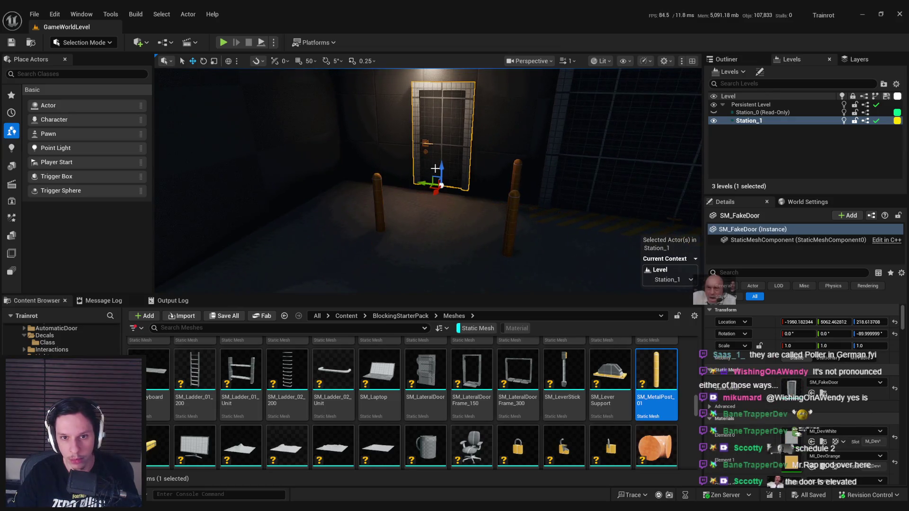
{"action": "left_click", "coordinate": [379, 208]}
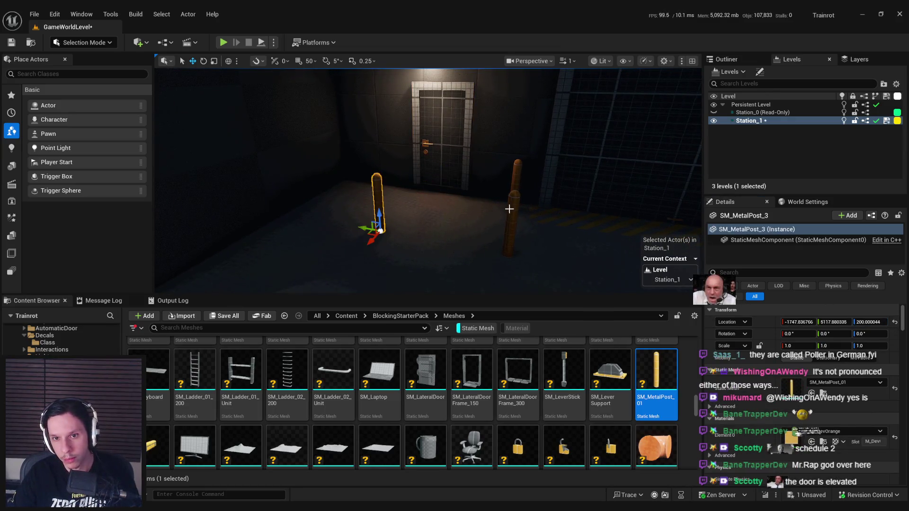
{"action": "left_click", "coordinate": [510, 211], "text": "ctrl"}
{"action": "mouse_move", "coordinate": [528, 232]}
{"action": "left_mouse_down"}
{"action": "mouse_move", "coordinate": [463, 189]}
{"action": "mouse_move", "coordinate": [487, 190]}
{"action": "mouse_move", "coordinate": [516, 193]}
{"action": "mouse_move", "coordinate": [454, 200]}
{"action": "mouse_move", "coordinate": [431, 223]}
{"action": "left_mouse_up"}
{"action": "key", "text": "ctrl+s"}
Step: Frame floor block Cube42 and clear the Static Mesh filter in the Content Browser
{"action": "left_click", "coordinate": [429, 223]}
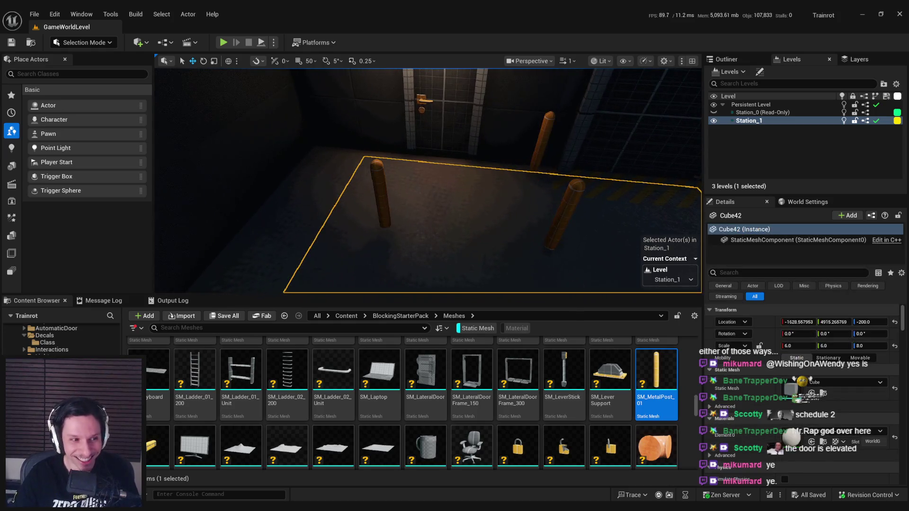
{"action": "key", "text": "f"}
{"action": "left_click_drag", "start_coordinate": [396, 218], "coordinate": [396, 218]}
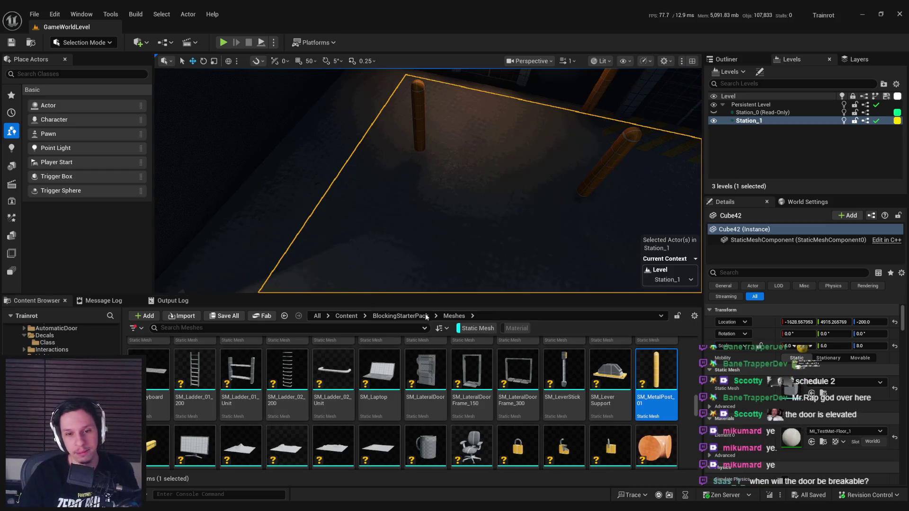
{"action": "left_click", "coordinate": [483, 331]}
{"action": "left_click_drag", "start_coordinate": [460, 290], "coordinate": [461, 290]}
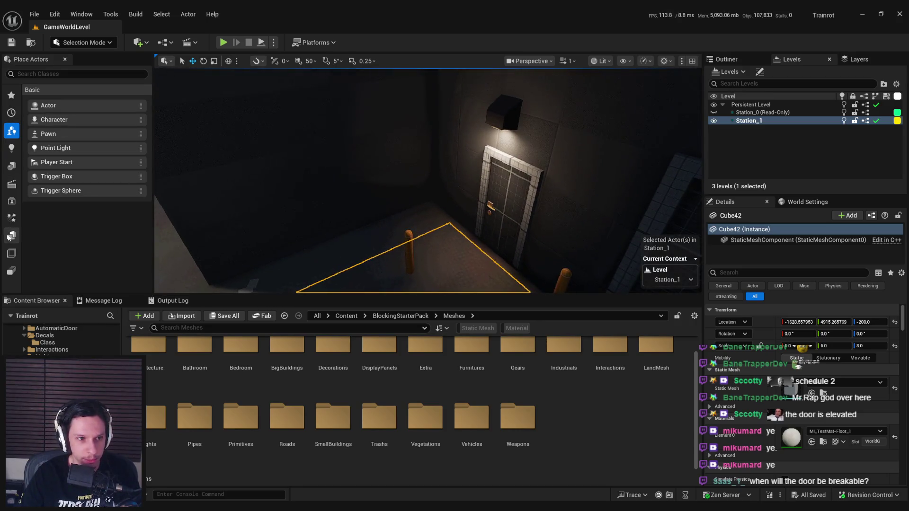
{"action": "left_click", "coordinate": [87, 43]}
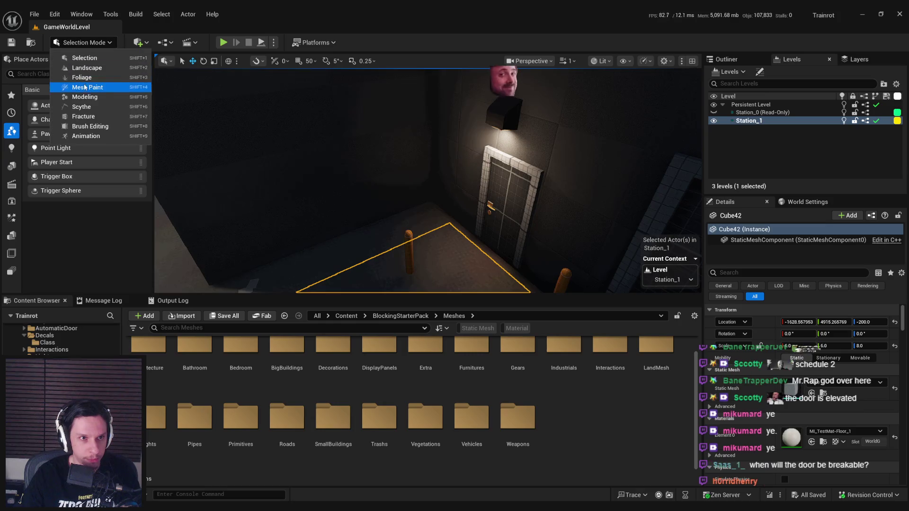
Step: Draw a 250 by 500 rectangle plane in front of the door and accept it as a new mesh
{"action": "left_click", "coordinate": [94, 108]}
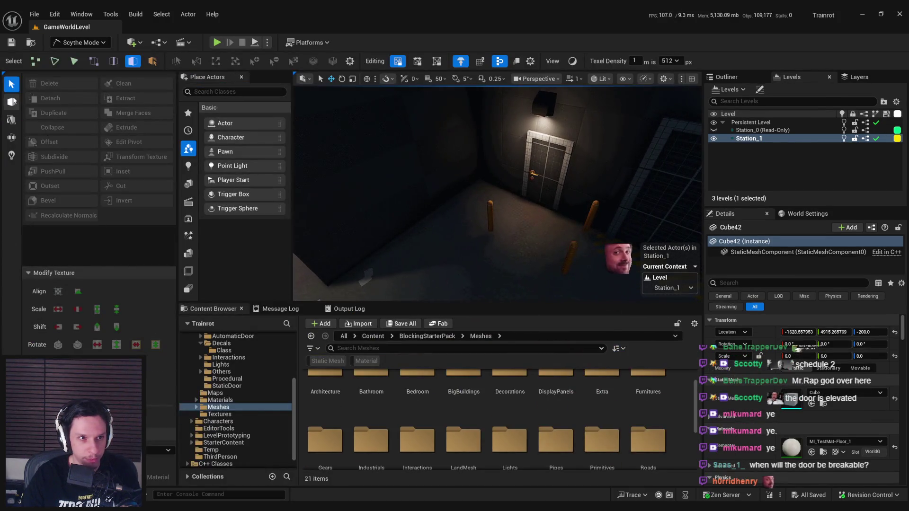
{"action": "left_click", "coordinate": [13, 101]}
{"action": "left_click", "coordinate": [136, 83]}
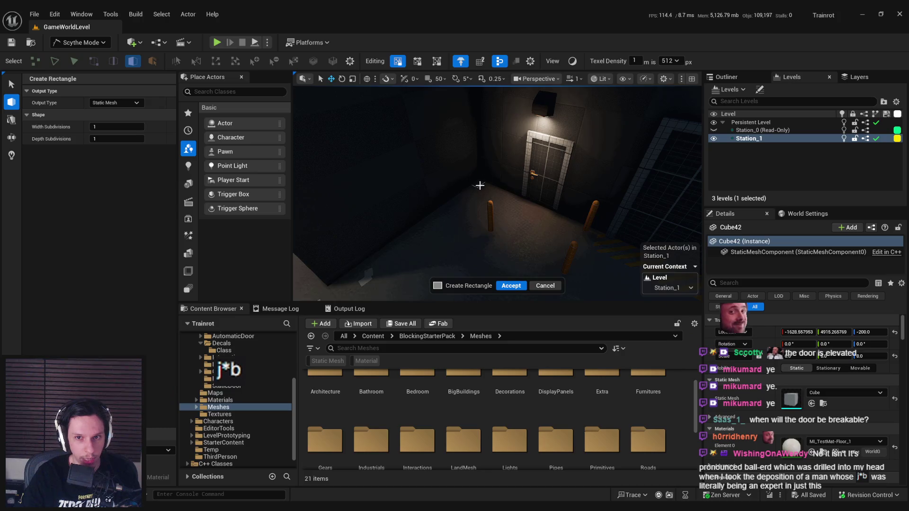
{"action": "left_click", "coordinate": [562, 280]}
{"action": "scroll", "coordinate": [562, 280], "scroll_direction": "up", "scroll_amount": 3}
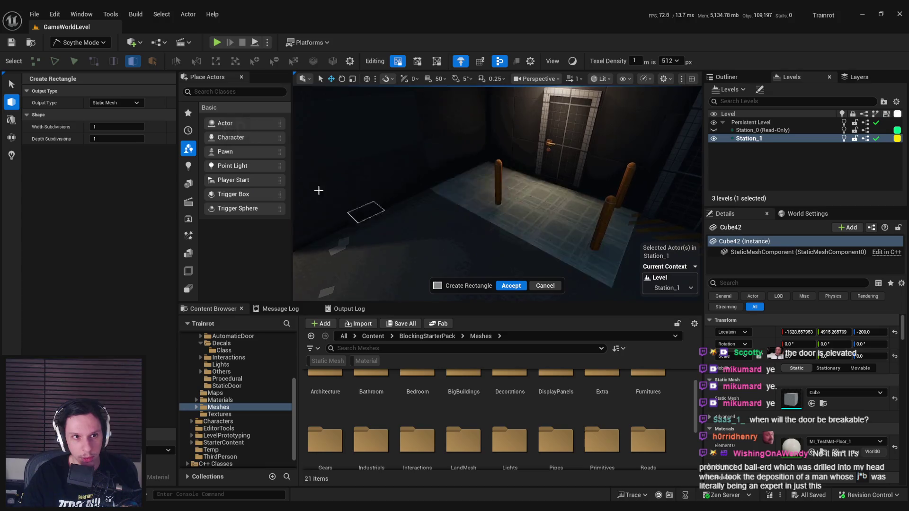
{"action": "left_click", "coordinate": [88, 43]}
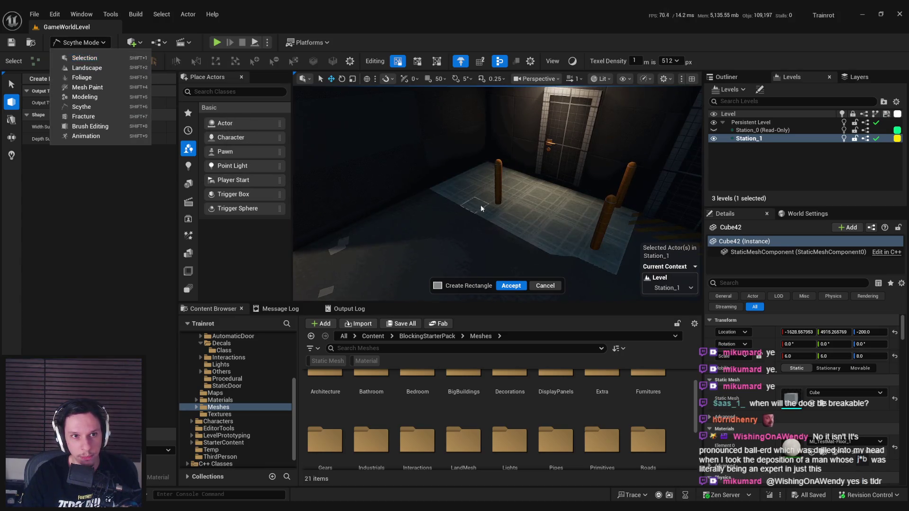
{"action": "left_click", "coordinate": [541, 217]}
{"action": "left_click", "coordinate": [524, 287]}
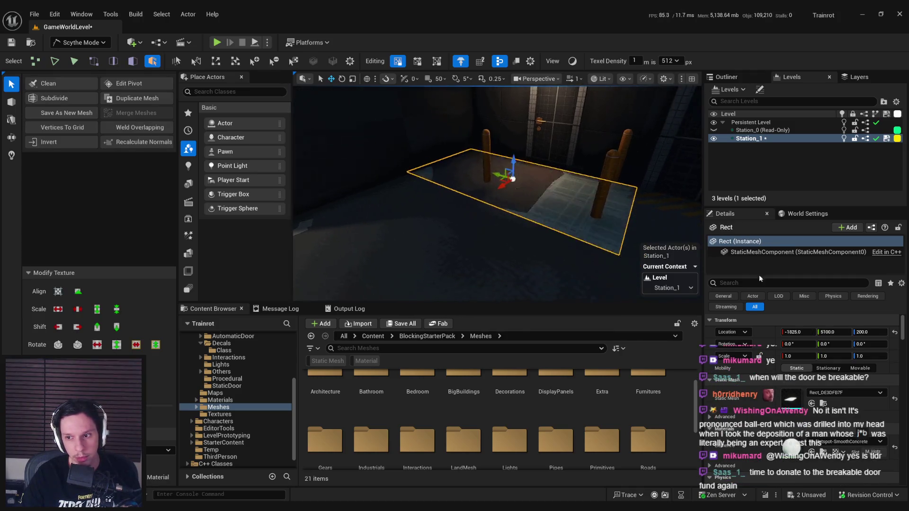
Step: Raise the new plane up to floor level and select its outer edges
{"action": "mouse_move", "coordinate": [539, 184]}
{"action": "left_mouse_down"}
{"action": "mouse_move", "coordinate": [538, 173]}
{"action": "mouse_move", "coordinate": [479, 189]}
{"action": "mouse_move", "coordinate": [422, 189]}
{"action": "left_mouse_up"}
{"action": "left_click_drag", "start_coordinate": [542, 246], "coordinate": [523, 247]}
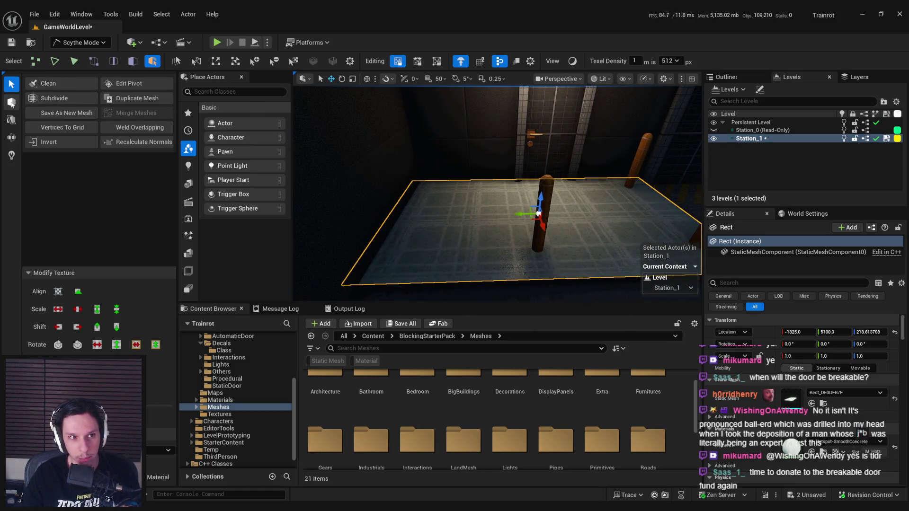
{"action": "mouse_move", "coordinate": [493, 227]}
{"action": "left_mouse_down"}
{"action": "mouse_move", "coordinate": [463, 229]}
{"action": "mouse_move", "coordinate": [479, 233]}
{"action": "mouse_move", "coordinate": [478, 202]}
{"action": "left_mouse_up"}
{"action": "left_click", "coordinate": [503, 223]}
{"action": "left_click", "coordinate": [497, 172]}
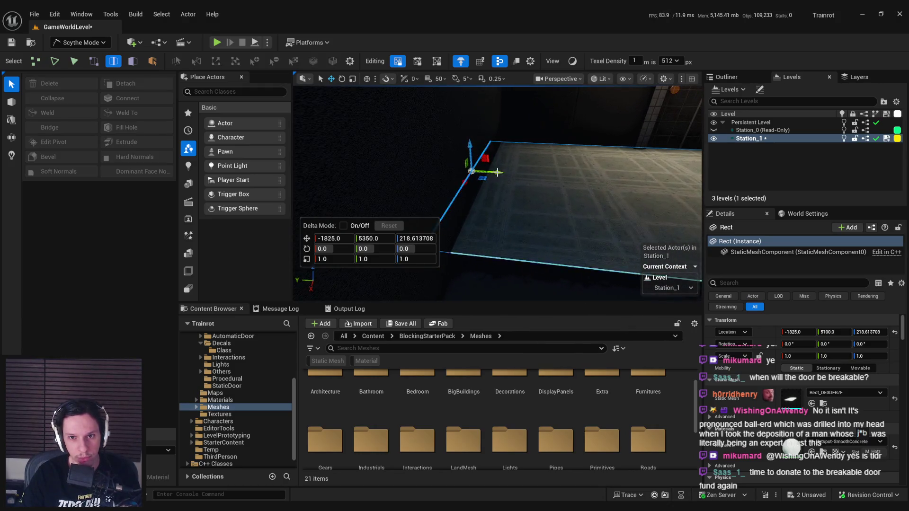
Step: Select the plane's right edge, then select the fake door
{"action": "mouse_move", "coordinate": [509, 175]}
{"action": "left_mouse_down"}
{"action": "mouse_move", "coordinate": [599, 213]}
{"action": "mouse_move", "coordinate": [545, 193]}
{"action": "mouse_move", "coordinate": [454, 194]}
{"action": "mouse_move", "coordinate": [452, 170]}
{"action": "mouse_move", "coordinate": [459, 179]}
{"action": "left_mouse_up"}
{"action": "left_click", "coordinate": [599, 212]}
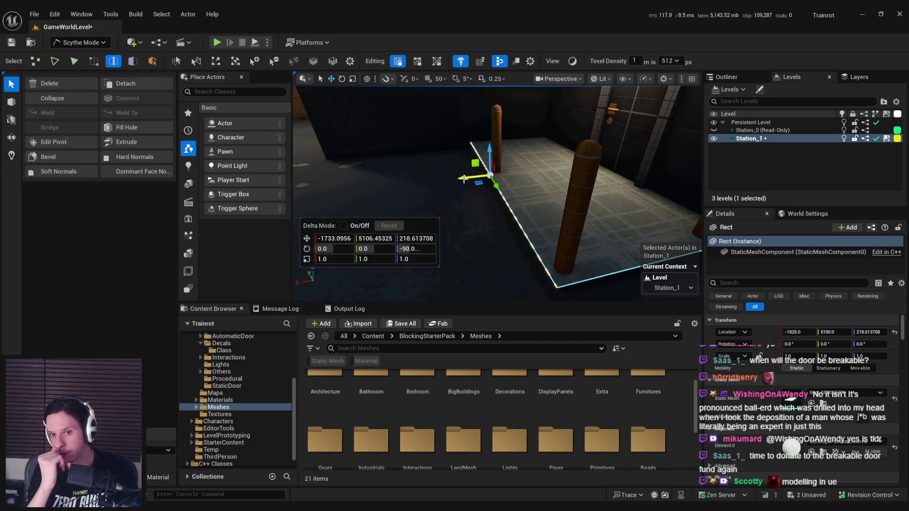
{"action": "mouse_move", "coordinate": [464, 179]}
{"action": "left_mouse_down"}
{"action": "mouse_move", "coordinate": [687, 186]}
{"action": "mouse_move", "coordinate": [617, 200]}
{"action": "mouse_move", "coordinate": [512, 197]}
{"action": "left_mouse_up"}
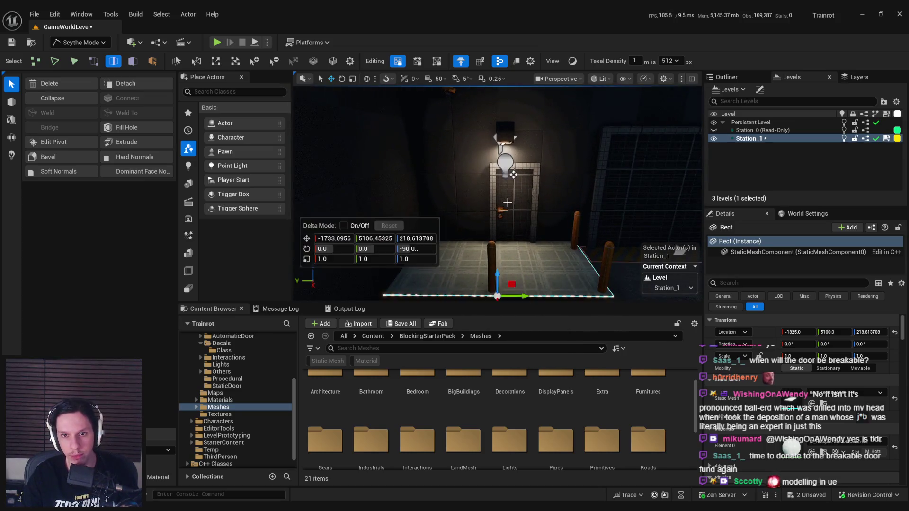
{"action": "left_click", "coordinate": [502, 200]}
Step: Select the door and wall lamp, previewing the scene without editor overlays
{"action": "left_click", "coordinate": [506, 134], "text": "ctrl"}
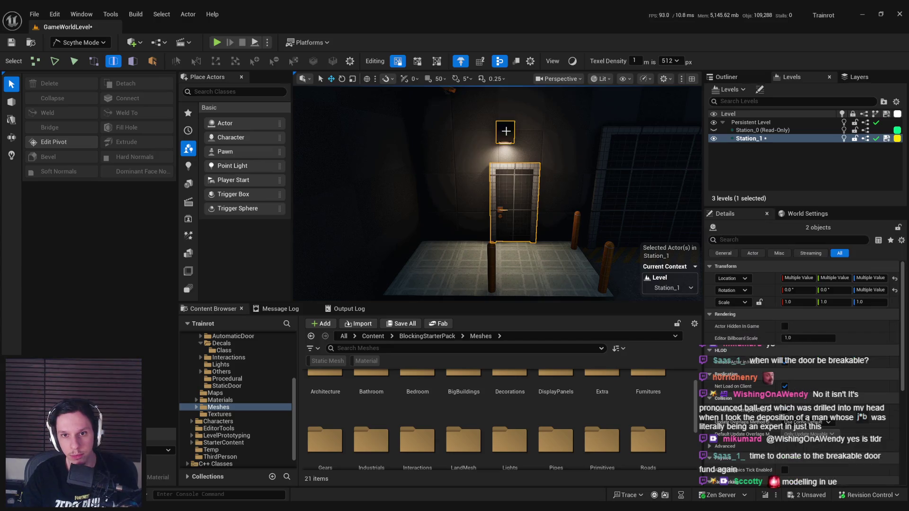
{"action": "key", "text": "g"}
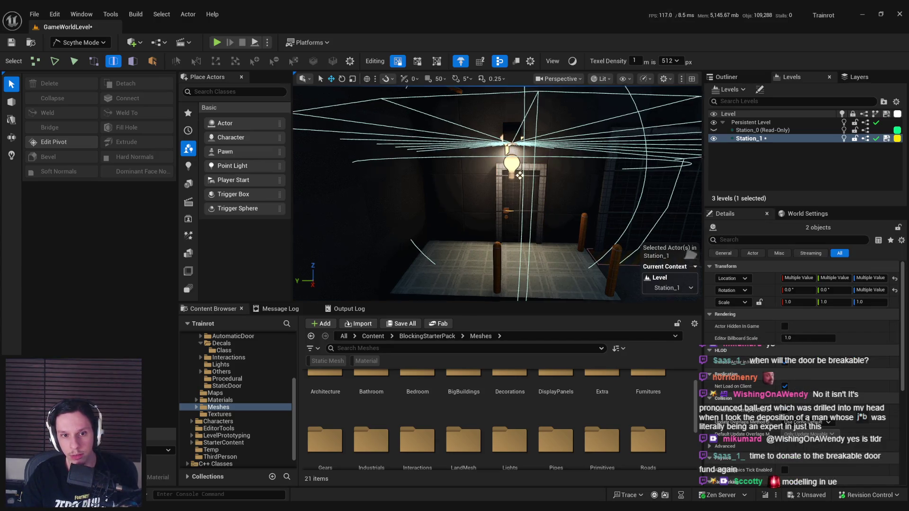
{"action": "left_click", "coordinate": [522, 196]}
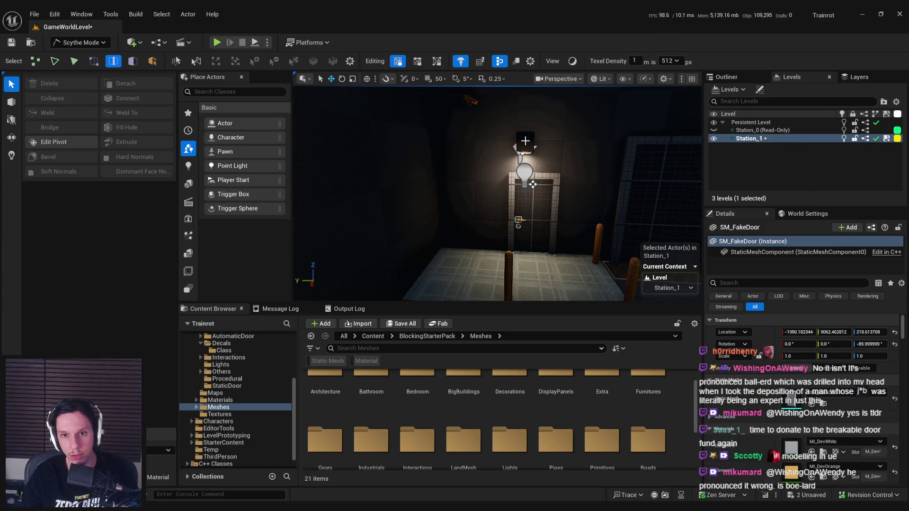
{"action": "key", "text": "ctrl+z"}
{"action": "left_click", "coordinate": [528, 193]}
{"action": "left_click", "coordinate": [521, 144], "text": "ctrl"}
{"action": "scroll", "coordinate": [505, 140], "scroll_direction": "down", "scroll_amount": 4}
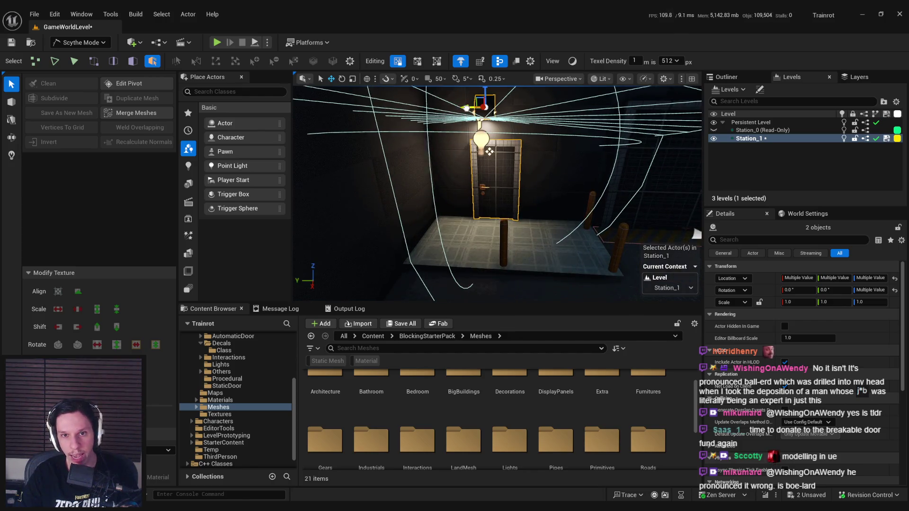
{"action": "left_click_drag", "start_coordinate": [696, 233], "coordinate": [551, 264]}
{"action": "key", "text": "g"}
{"action": "key", "text": "g"}
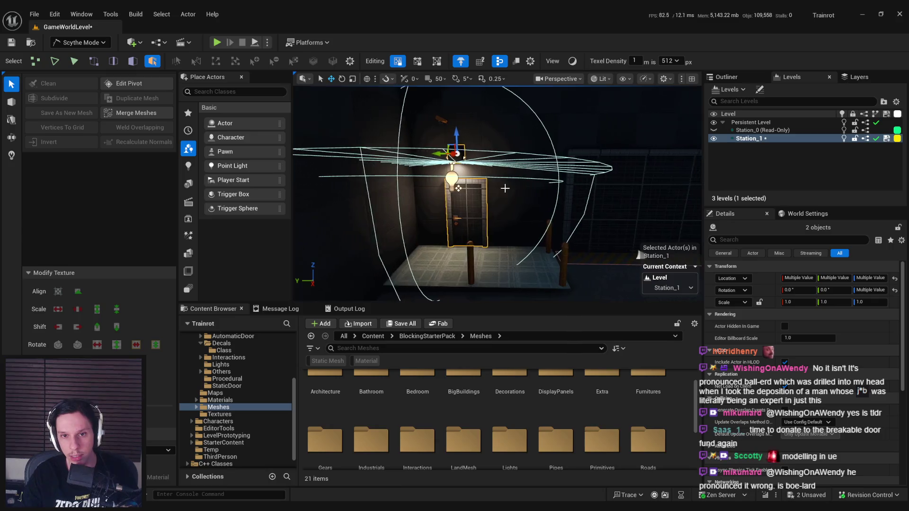
{"action": "left_click", "coordinate": [452, 142]}
{"action": "key", "text": "g"}
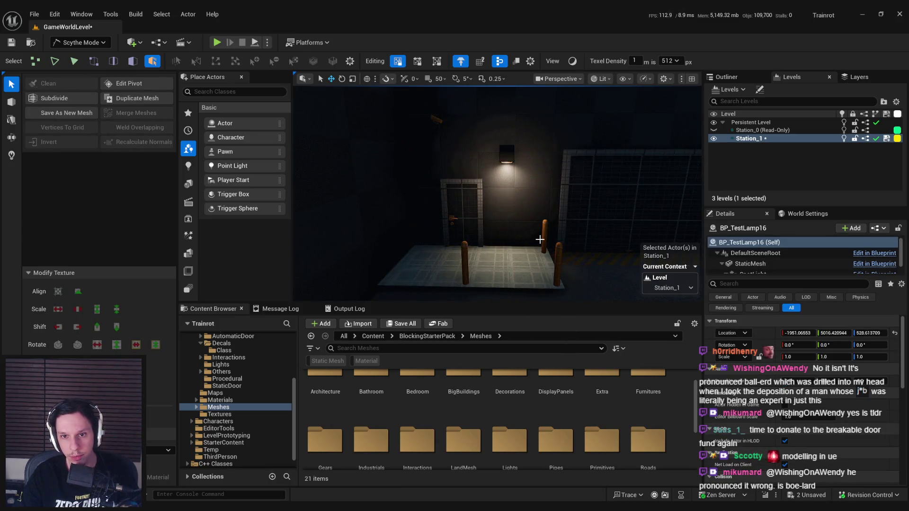
{"action": "key", "text": "g"}
Step: Select the right and left metal posts beside the door
{"action": "left_click", "coordinate": [545, 239]}
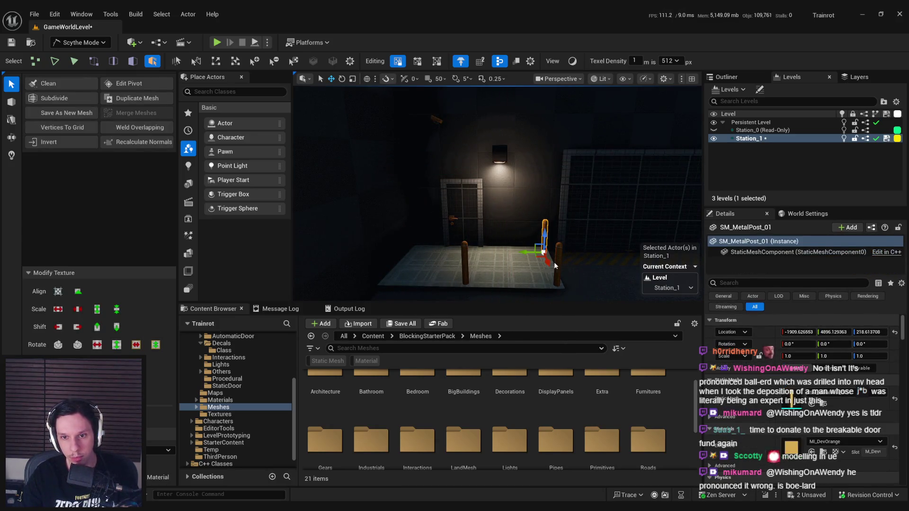
{"action": "key", "text": "g"}
{"action": "key", "text": "g"}
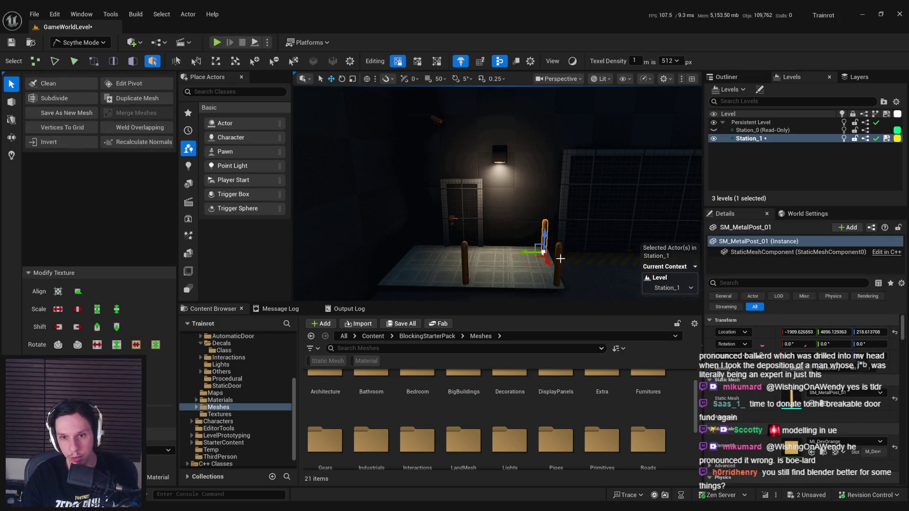
{"action": "left_click", "coordinate": [560, 259], "text": "ctrl"}
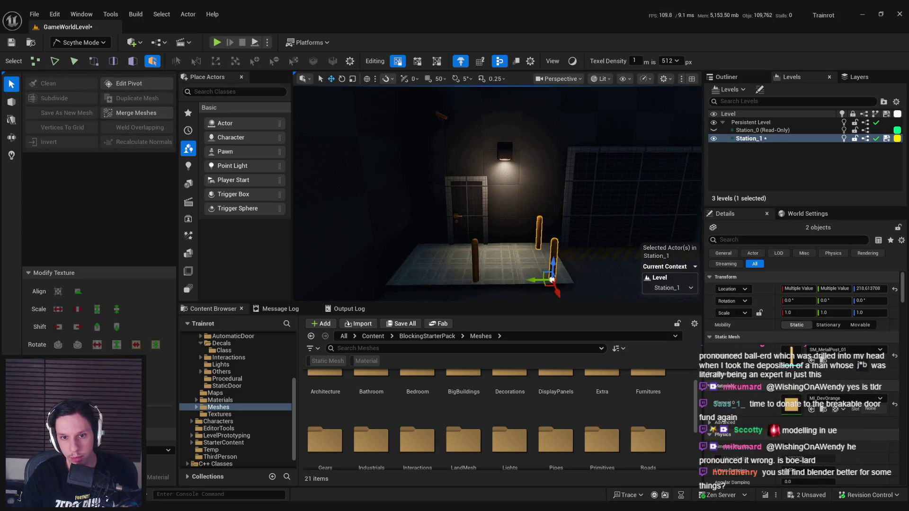
{"action": "left_click", "coordinate": [491, 265]}
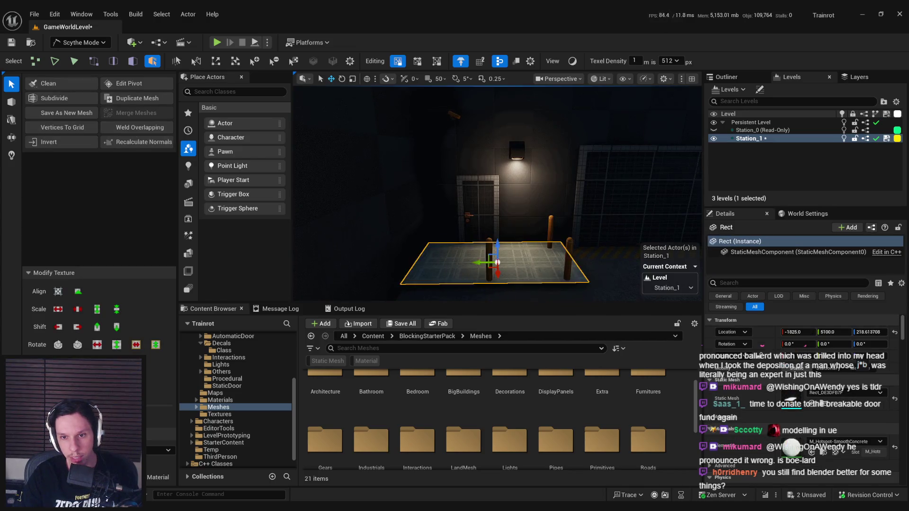
Step: Select the floor plane's right edge, frame it, then switch over to Blender
{"action": "key", "text": "2"}
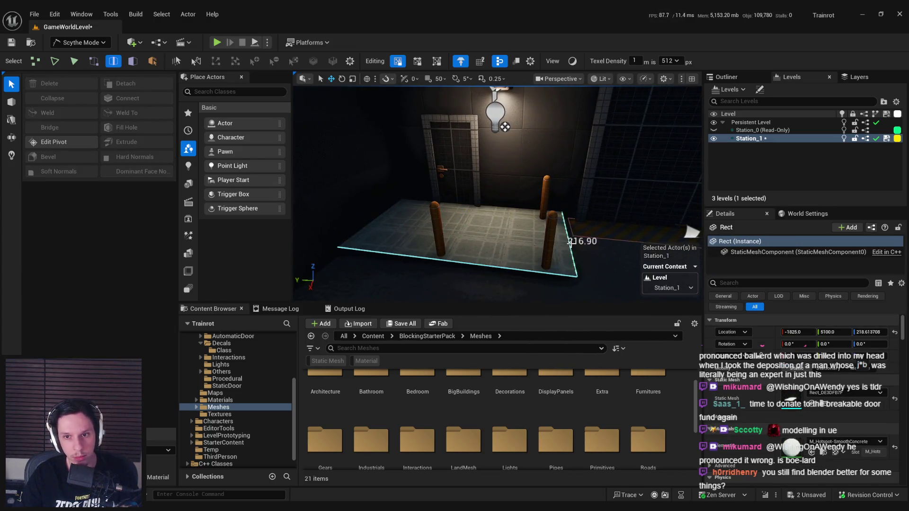
{"action": "left_click", "coordinate": [571, 241]}
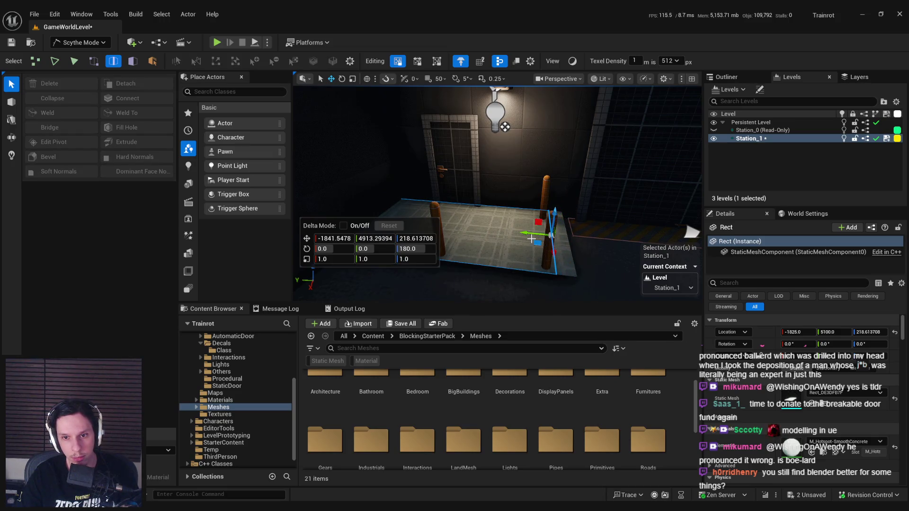
{"action": "left_click_drag", "start_coordinate": [531, 240], "coordinate": [502, 265]}
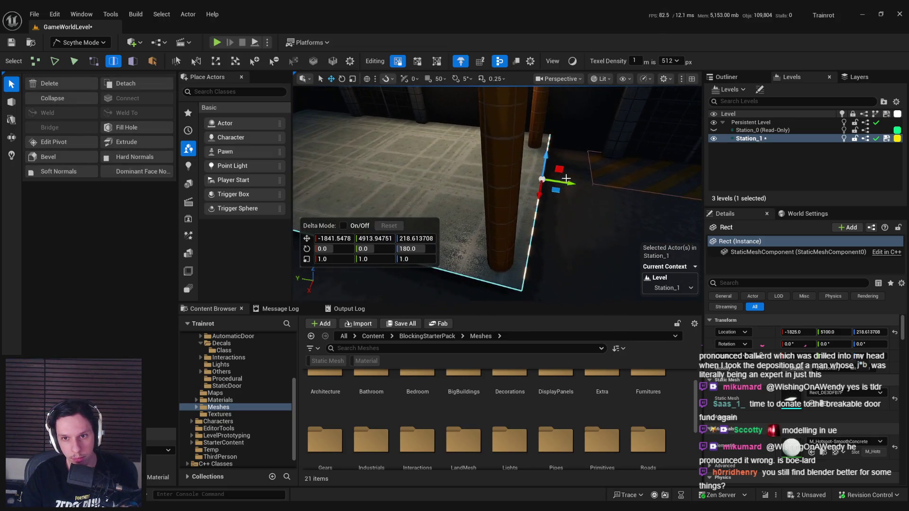
{"action": "key", "text": "f"}
{"action": "scroll", "coordinate": [521, 118], "scroll_direction": "down", "scroll_amount": 3}
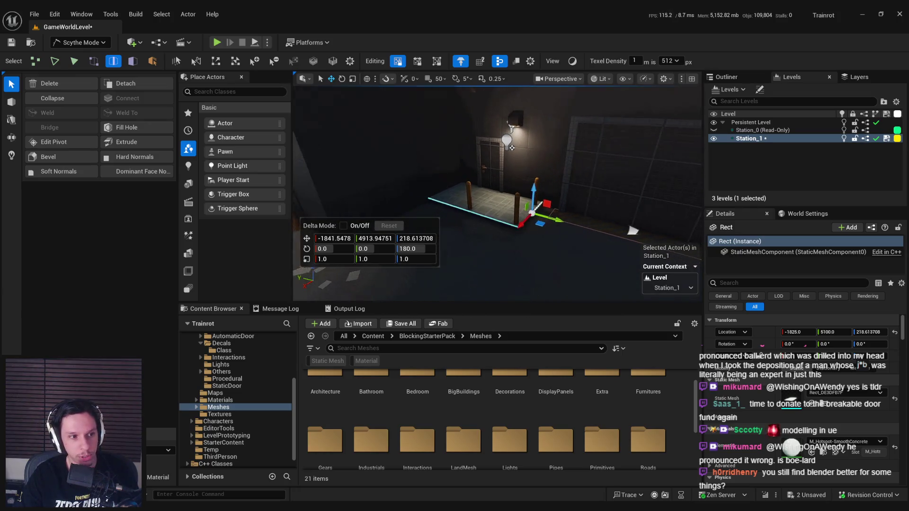
{"action": "key", "text": "alt+Tab"}
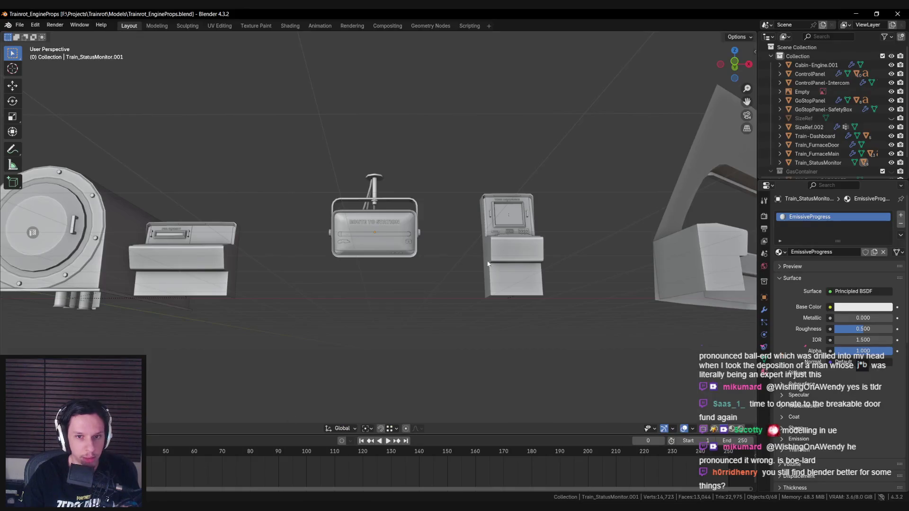
Step: Zoom around the train props in Blender, then return to Unreal and frame the floor rectangle
{"action": "scroll", "coordinate": [305, 320], "scroll_direction": "down", "scroll_amount": 4}
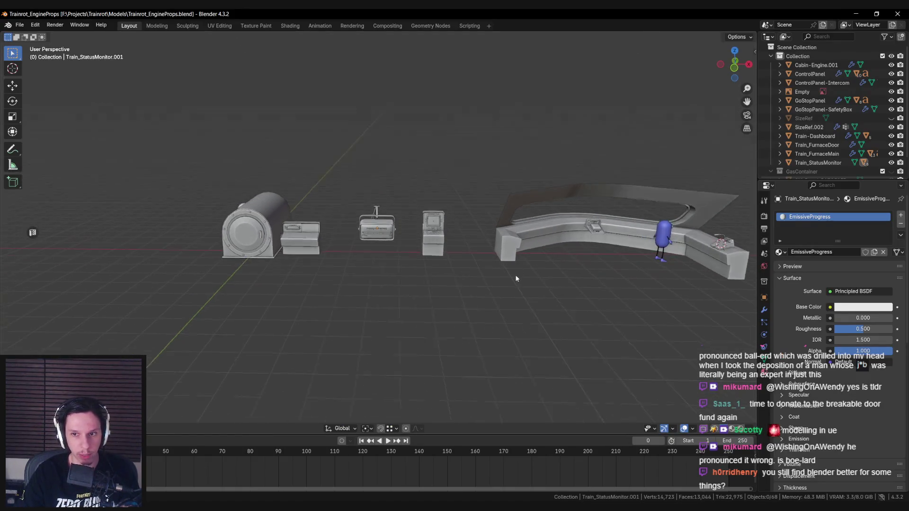
{"action": "scroll", "coordinate": [506, 277], "scroll_direction": "up", "scroll_amount": 5}
{"action": "scroll", "coordinate": [506, 277], "scroll_direction": "up", "scroll_amount": 2}
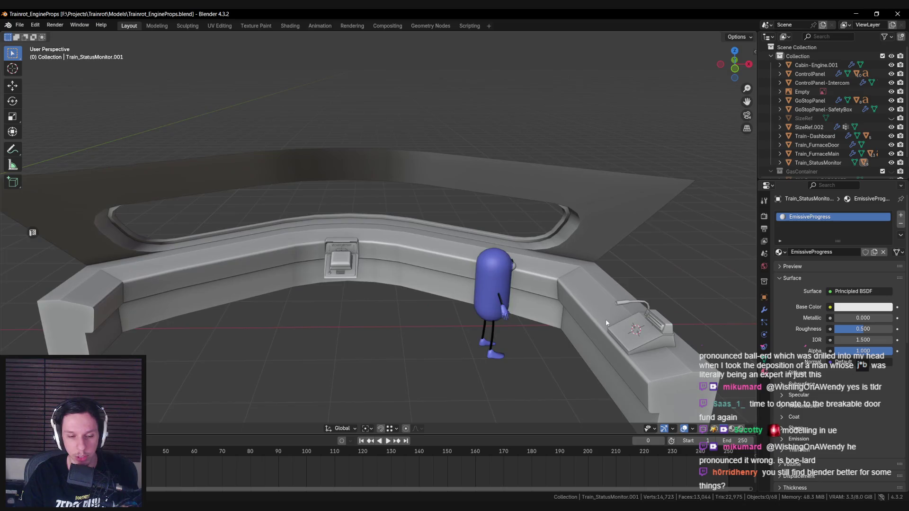
{"action": "key", "text": "alt+Tab"}
{"action": "key", "text": "f"}
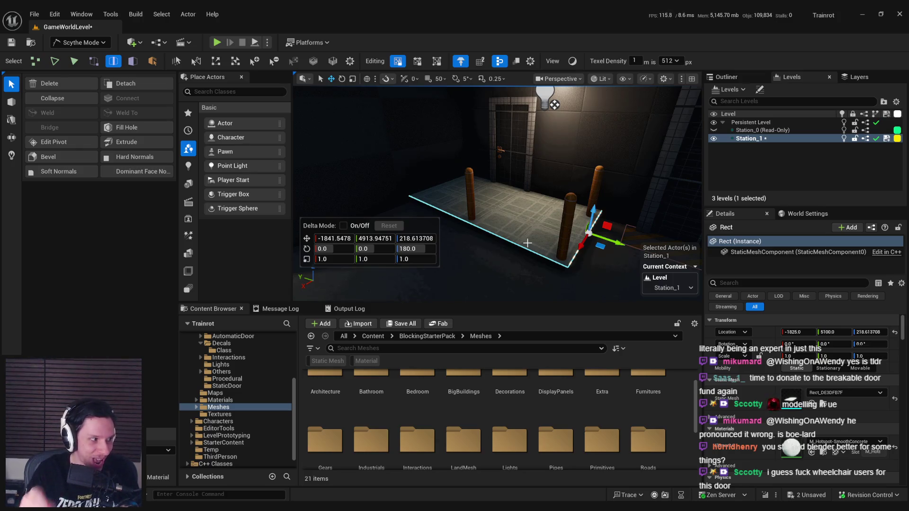
Step: Select the floor rectangle's face and cut two new edge lines across it near the pillars
{"action": "mouse_move", "coordinate": [527, 243]}
{"action": "left_mouse_down"}
{"action": "mouse_move", "coordinate": [549, 241]}
{"action": "mouse_move", "coordinate": [544, 227]}
{"action": "mouse_move", "coordinate": [508, 210]}
{"action": "mouse_move", "coordinate": [533, 229]}
{"action": "mouse_move", "coordinate": [526, 212]}
{"action": "mouse_move", "coordinate": [571, 203]}
{"action": "mouse_move", "coordinate": [430, 150]}
{"action": "left_mouse_up"}
{"action": "key", "text": "f"}
{"action": "left_click", "coordinate": [430, 150]}
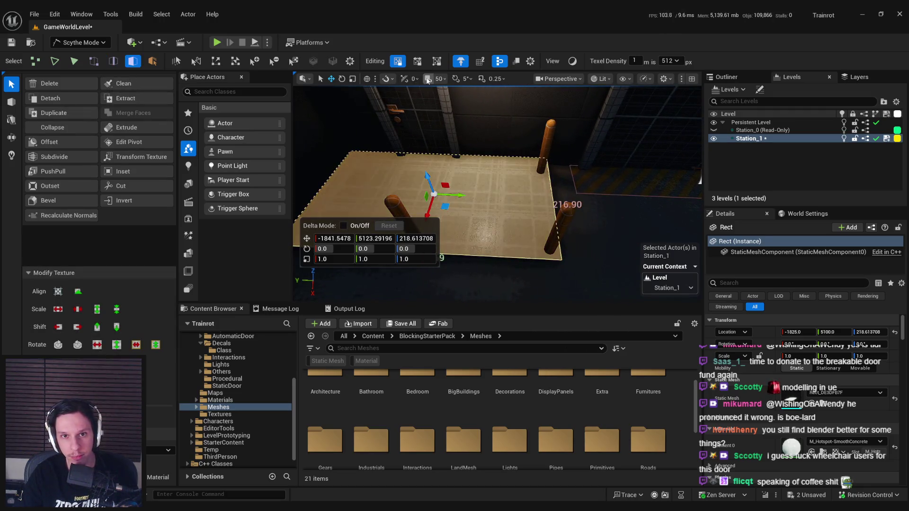
{"action": "key", "text": "c"}
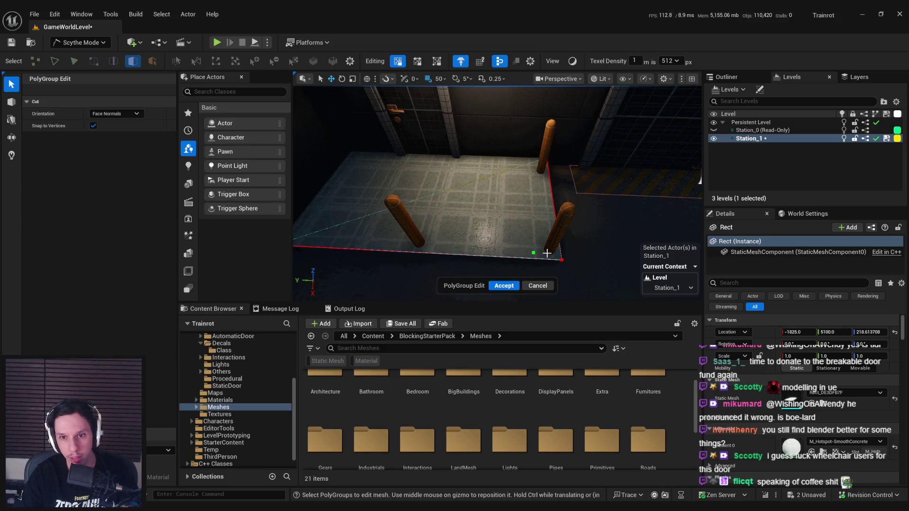
{"action": "left_click_drag", "start_coordinate": [546, 257], "coordinate": [488, 244]}
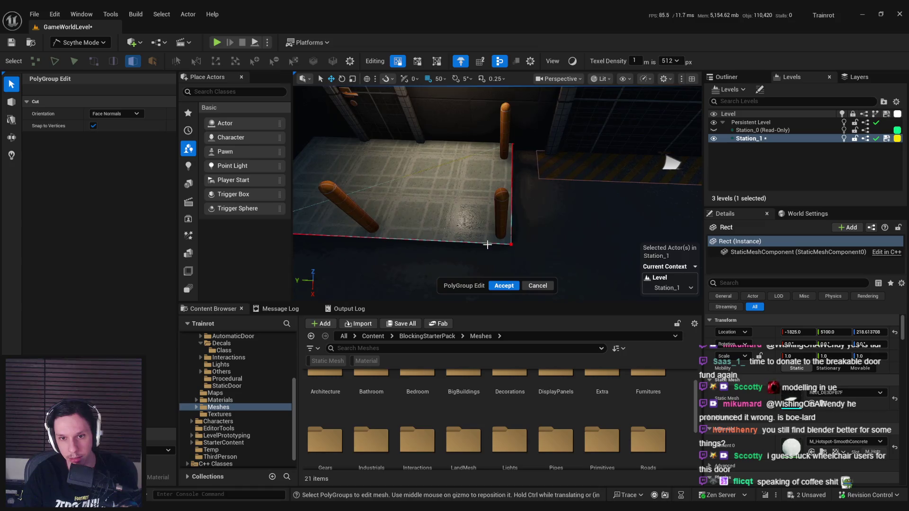
{"action": "left_click", "coordinate": [496, 144]}
{"action": "left_click", "coordinate": [506, 213]}
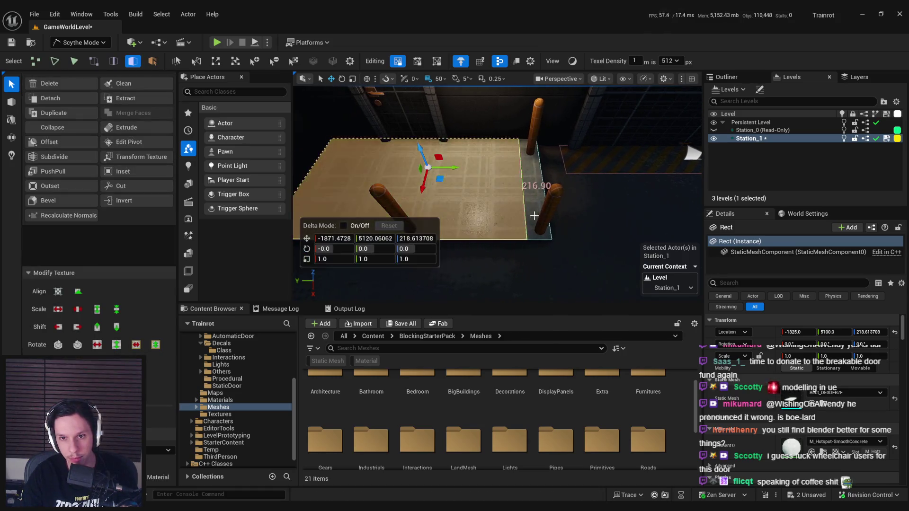
{"action": "key", "text": "c"}
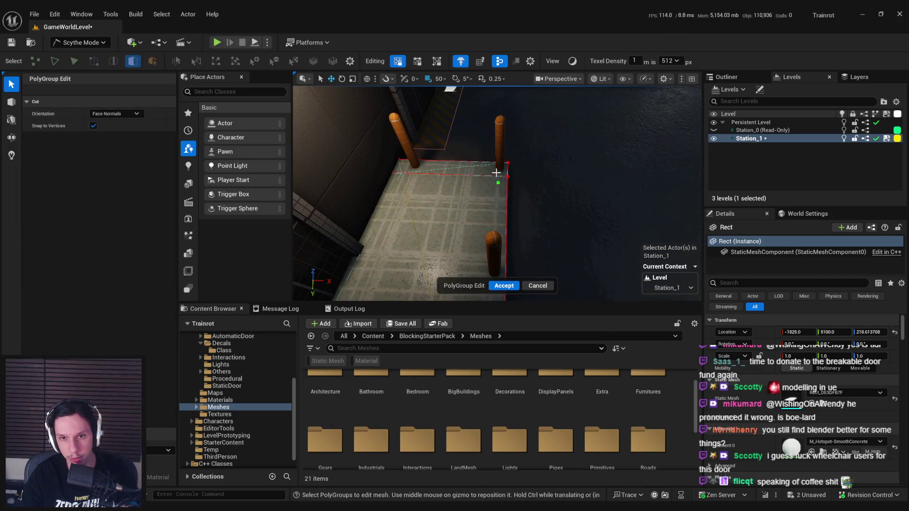
{"action": "left_click", "coordinate": [492, 228]}
{"action": "left_click", "coordinate": [517, 179]}
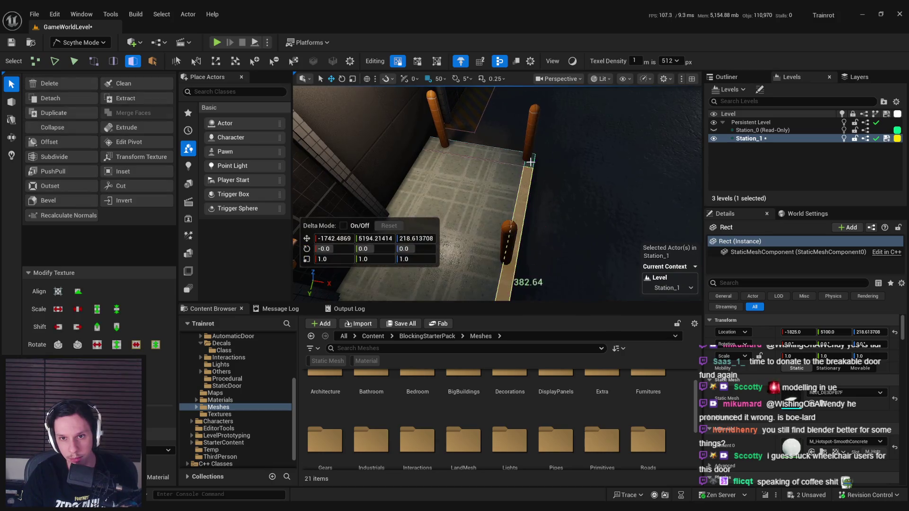
Step: Select the new floor edges and slide them toward the pillars
{"action": "left_click", "coordinate": [521, 167]}
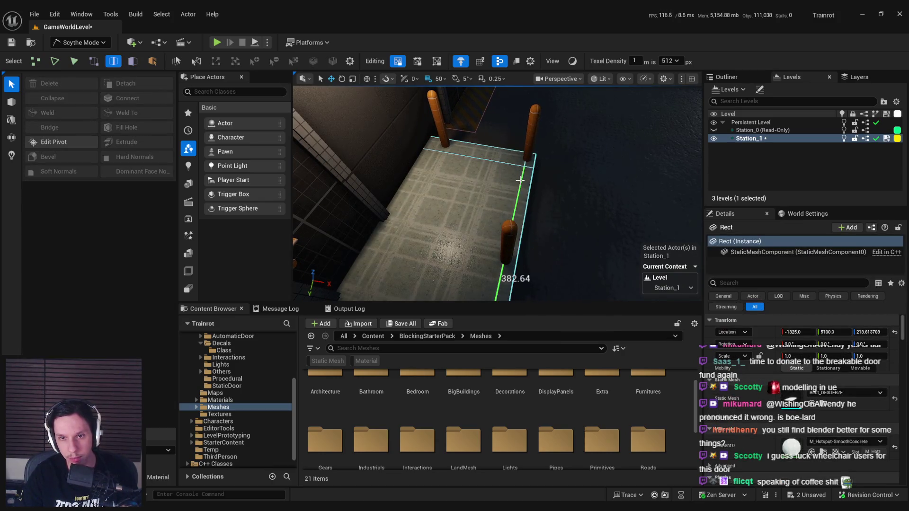
{"action": "left_click", "coordinate": [529, 175]}
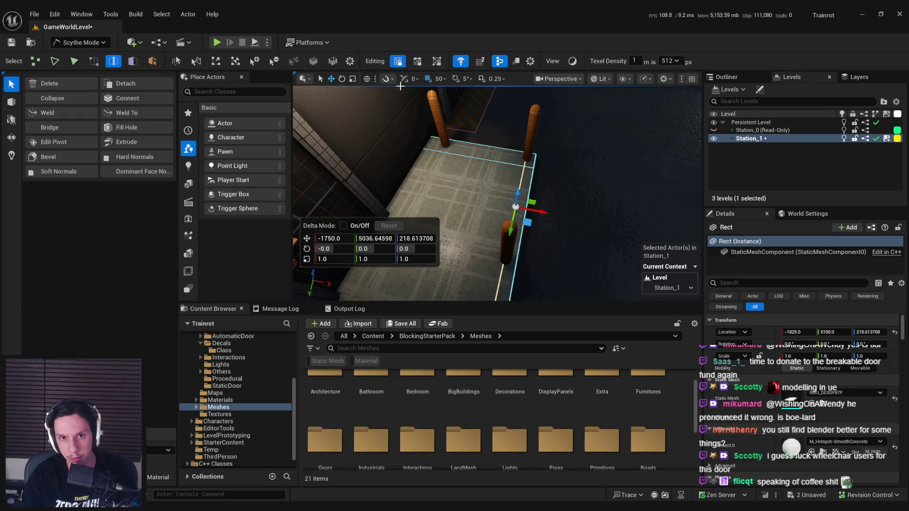
{"action": "left_click", "coordinate": [441, 163]}
{"action": "left_click", "coordinate": [440, 163]}
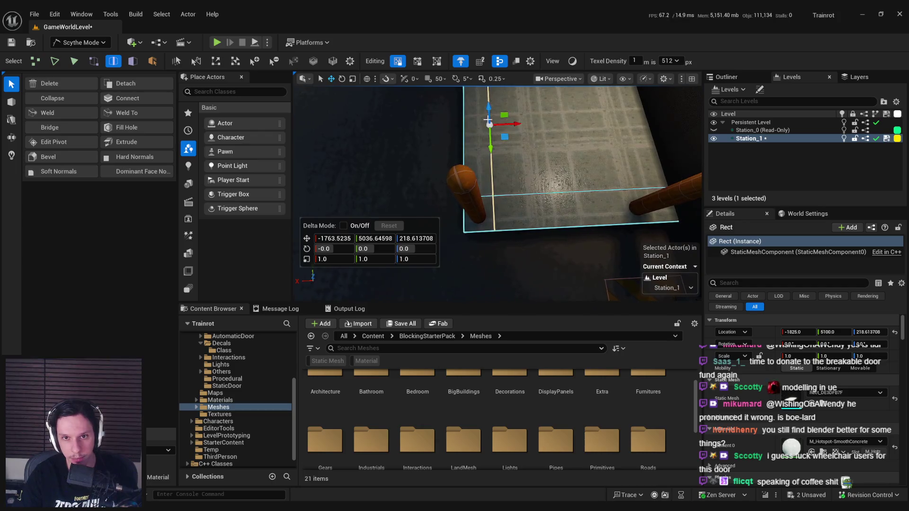
{"action": "left_click_drag", "start_coordinate": [514, 122], "coordinate": [468, 126]}
{"action": "left_click", "coordinate": [466, 126]}
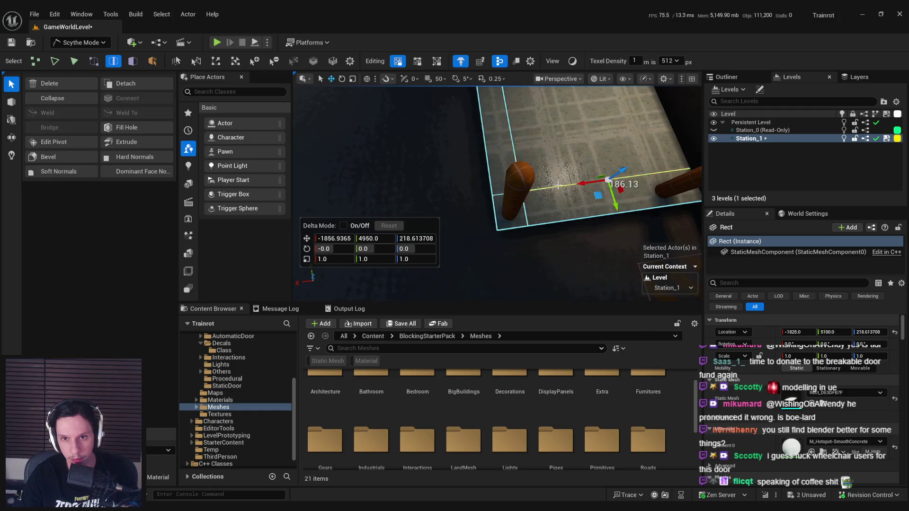
{"action": "mouse_move", "coordinate": [511, 175]}
{"action": "left_mouse_down"}
{"action": "mouse_move", "coordinate": [550, 143]}
{"action": "mouse_move", "coordinate": [545, 182]}
{"action": "left_mouse_up"}
{"action": "mouse_move", "coordinate": [551, 216]}
{"action": "left_mouse_down"}
{"action": "mouse_move", "coordinate": [564, 232]}
{"action": "mouse_move", "coordinate": [568, 219]}
{"action": "left_mouse_up"}
Step: Extrude the floor downward into a thick slab, adjusting evenly in a single direction
{"action": "key", "text": "f"}
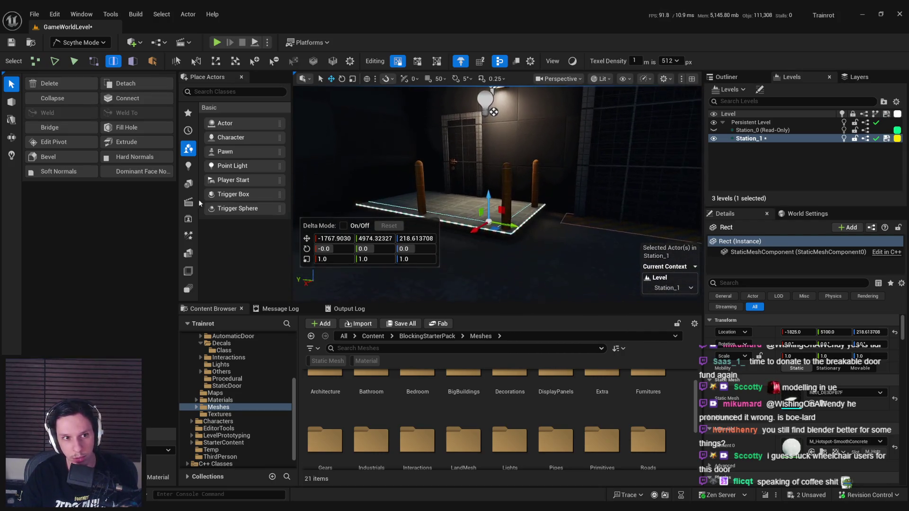
{"action": "left_click", "coordinate": [141, 142]}
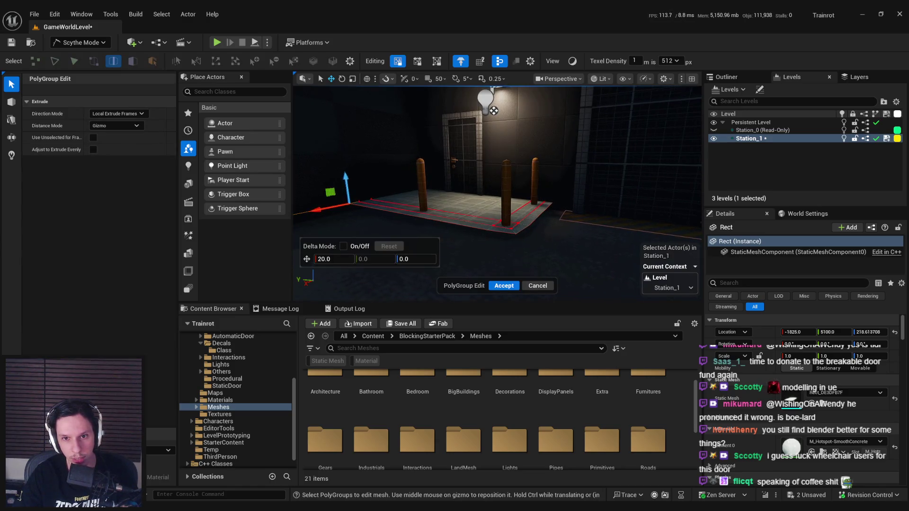
{"action": "scroll", "coordinate": [494, 111], "scroll_direction": "up", "scroll_amount": 5}
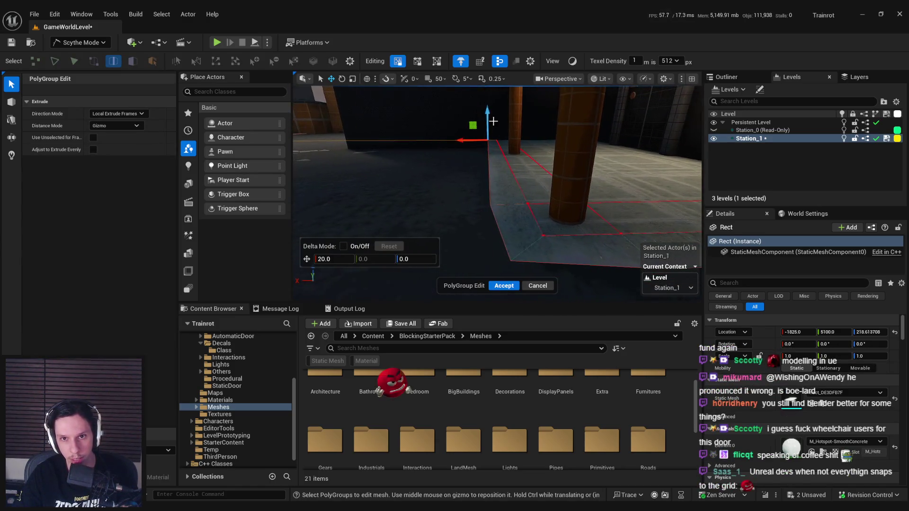
{"action": "left_click_drag", "start_coordinate": [489, 112], "coordinate": [488, 118]}
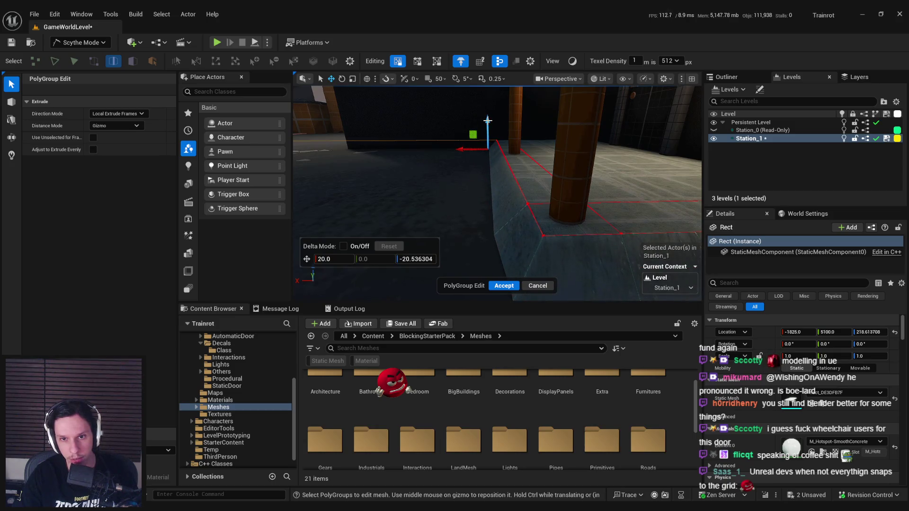
{"action": "scroll", "coordinate": [493, 127], "scroll_direction": "down", "scroll_amount": 5}
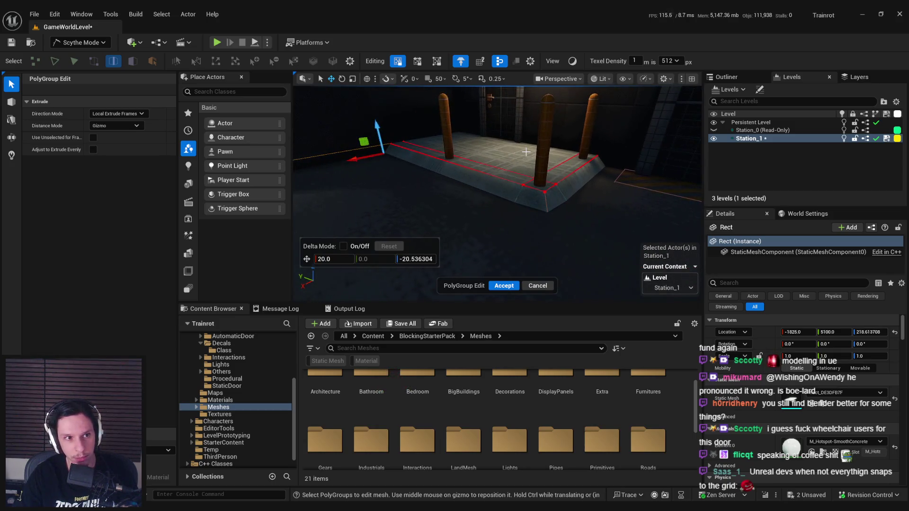
{"action": "left_click", "coordinate": [94, 150]}
{"action": "left_click", "coordinate": [116, 113]}
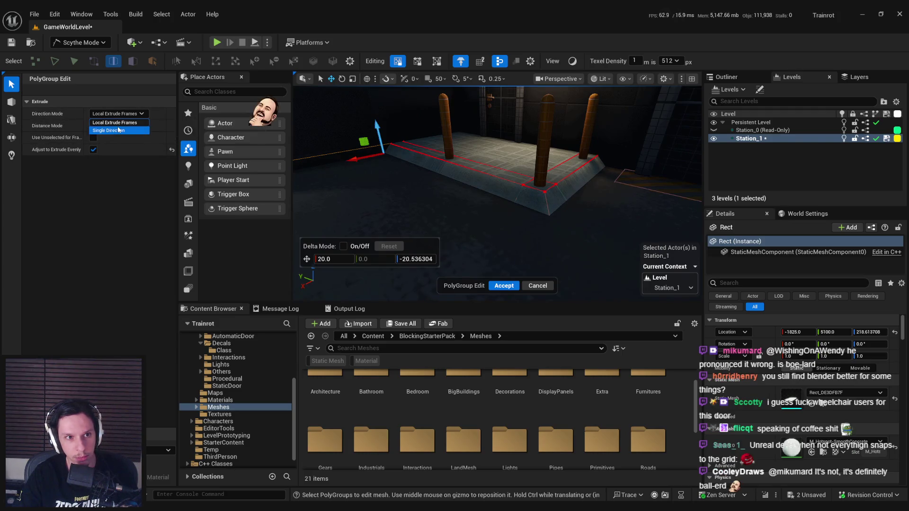
{"action": "left_click", "coordinate": [118, 131]}
{"action": "key", "text": "f"}
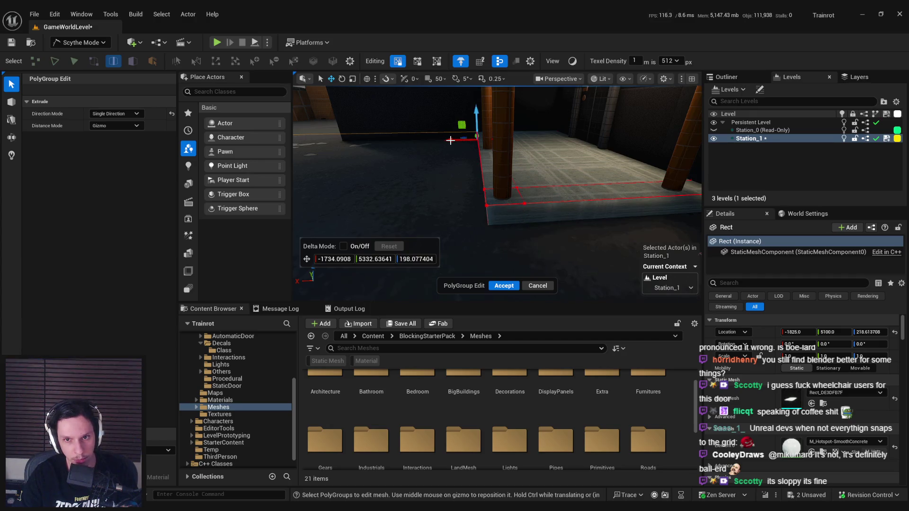
{"action": "left_click_drag", "start_coordinate": [449, 141], "coordinate": [484, 136]}
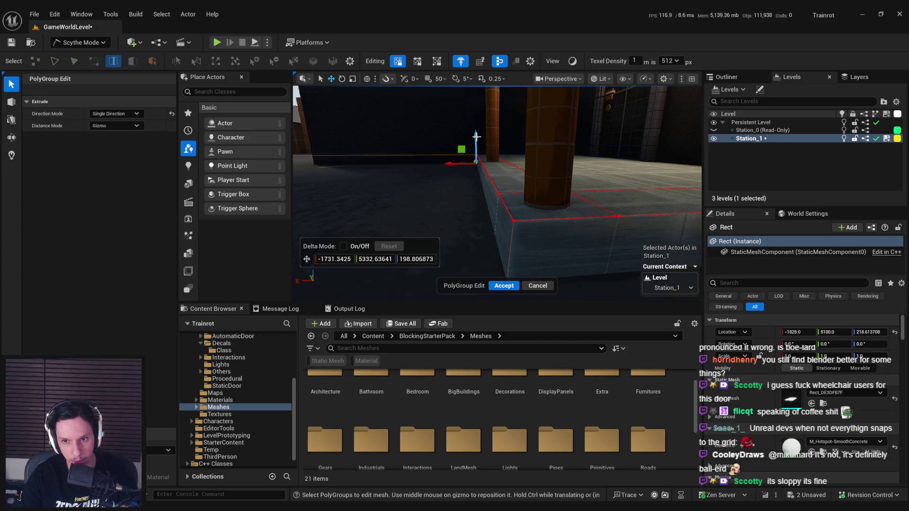
{"action": "left_click", "coordinate": [504, 286]}
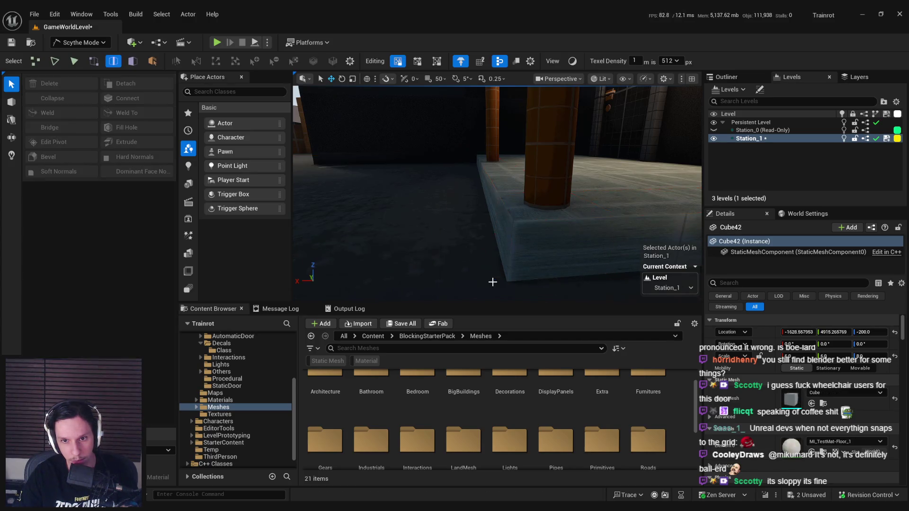
{"action": "mouse_move", "coordinate": [571, 249]}
{"action": "left_mouse_down"}
{"action": "mouse_move", "coordinate": [560, 254]}
{"action": "mouse_move", "coordinate": [512, 209]}
{"action": "left_mouse_up"}
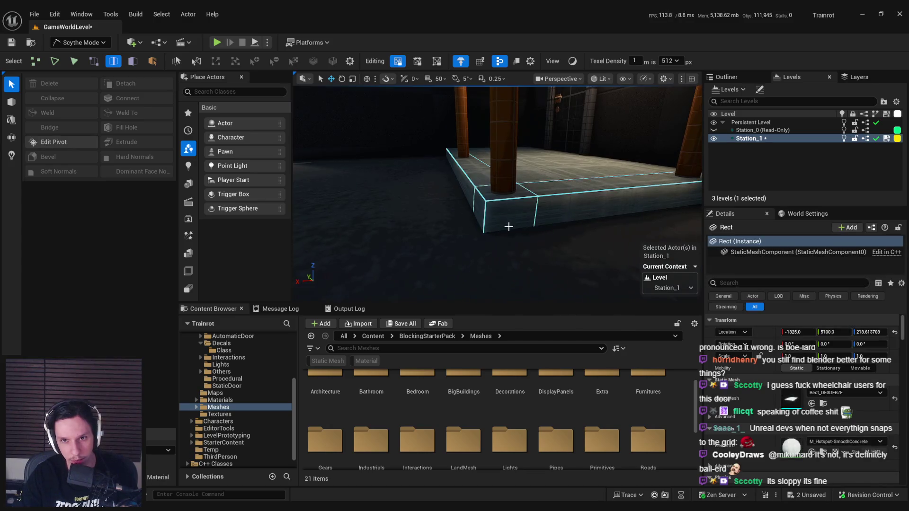
{"action": "left_click", "coordinate": [508, 232]}
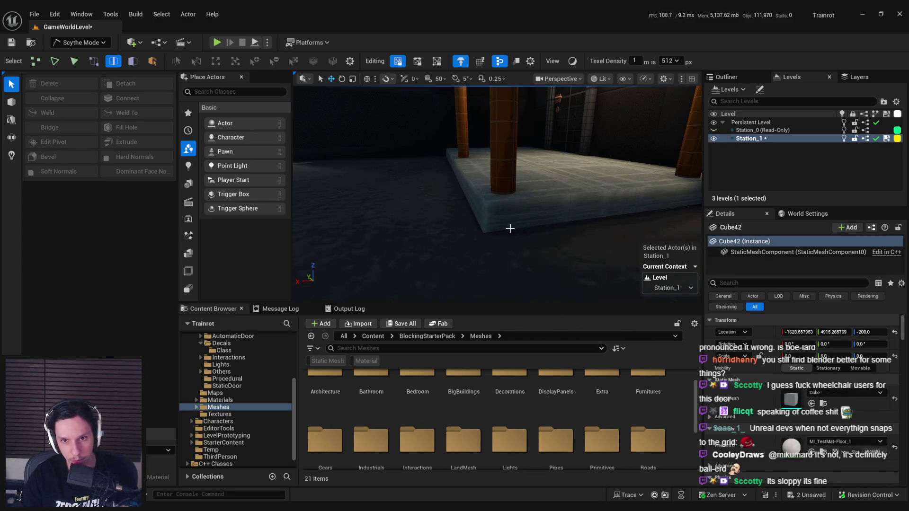
{"action": "left_click_drag", "start_coordinate": [510, 227], "coordinate": [506, 191]}
{"action": "scroll", "coordinate": [516, 225], "scroll_direction": "up", "scroll_amount": 6}
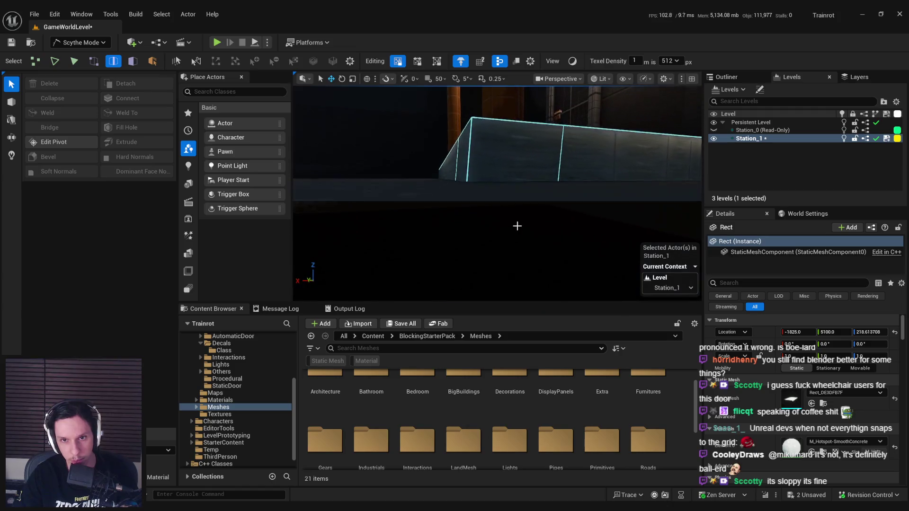
{"action": "scroll", "coordinate": [495, 214], "scroll_direction": "up", "scroll_amount": 3}
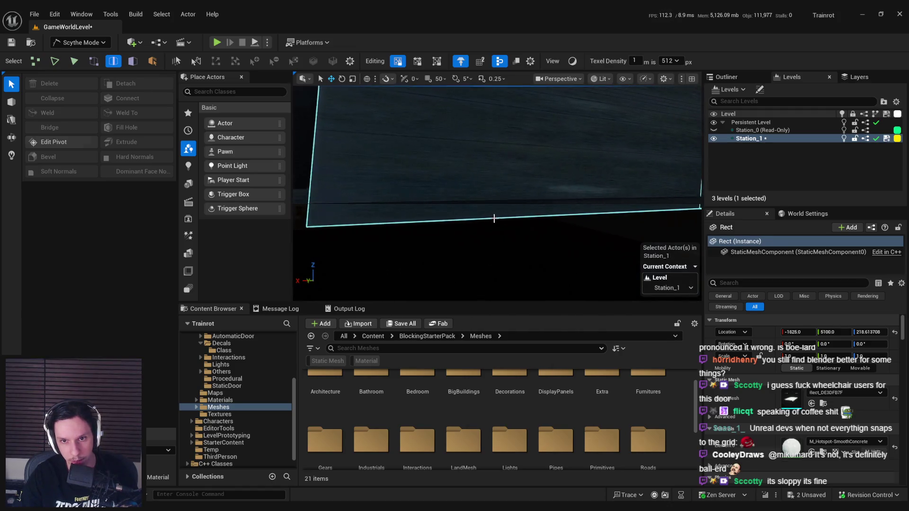
{"action": "left_click_drag", "start_coordinate": [535, 221], "coordinate": [534, 216]}
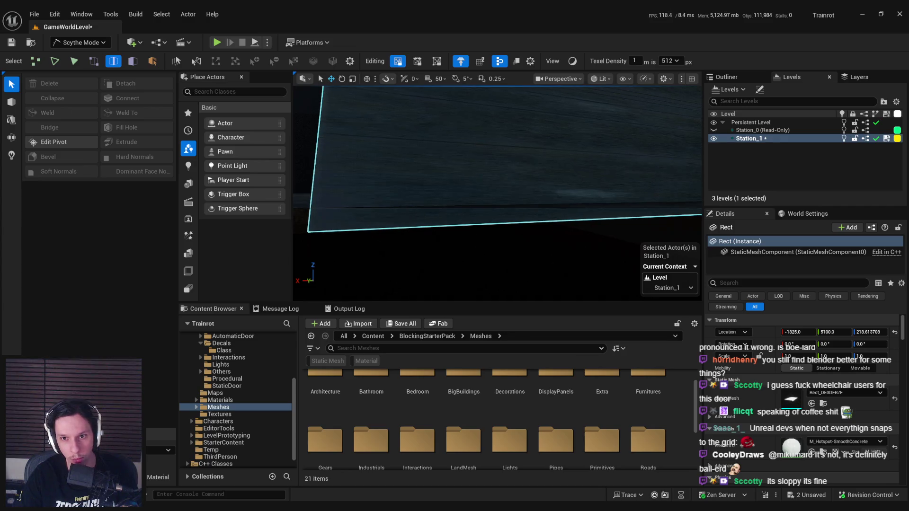
{"action": "left_click_drag", "start_coordinate": [506, 167], "coordinate": [507, 167]}
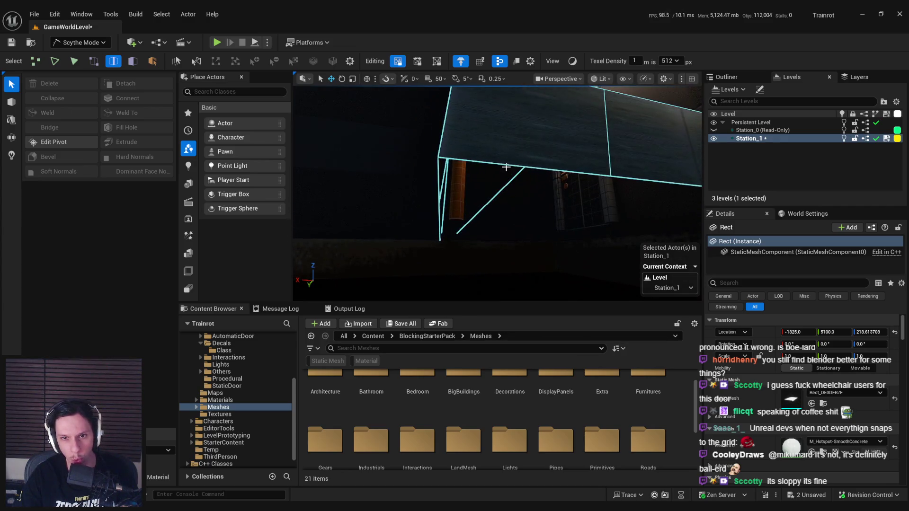
{"action": "left_click", "coordinate": [555, 170]}
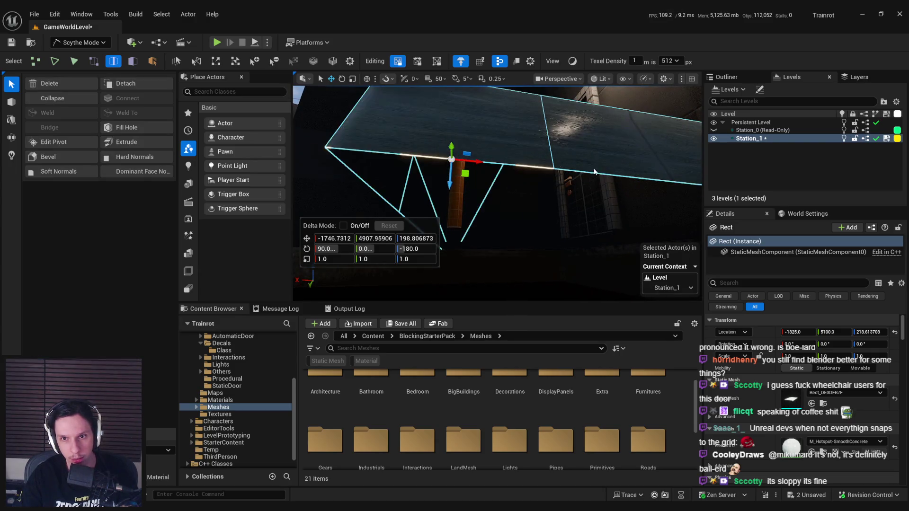
{"action": "key", "text": "ctrl+z"}
{"action": "mouse_move", "coordinate": [596, 186]}
{"action": "left_mouse_down"}
{"action": "mouse_move", "coordinate": [524, 175]}
{"action": "mouse_move", "coordinate": [509, 145]}
{"action": "mouse_move", "coordinate": [525, 203]}
{"action": "left_mouse_up"}
{"action": "left_click", "coordinate": [625, 205]}
{"action": "key", "text": "f"}
{"action": "left_click", "coordinate": [500, 149]}
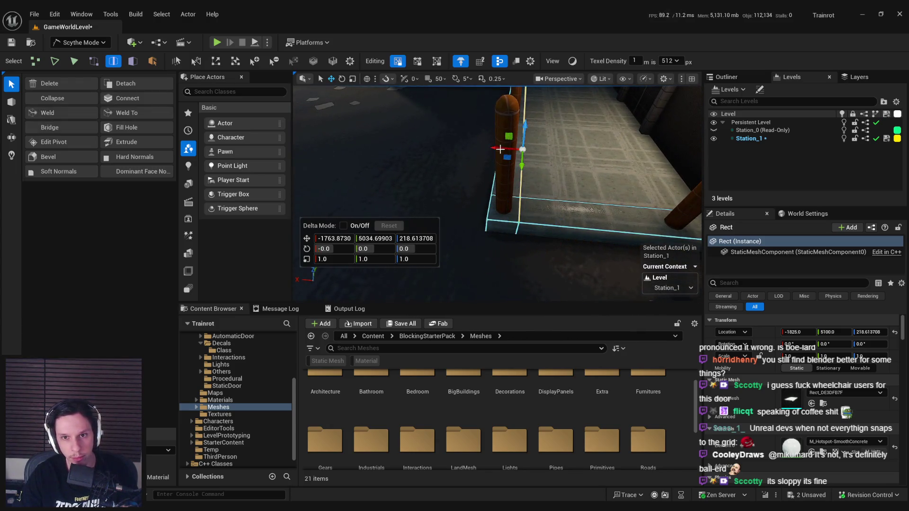
{"action": "left_click_drag", "start_coordinate": [499, 148], "coordinate": [493, 161]}
{"action": "key", "text": "Escape"}
{"action": "left_click", "coordinate": [516, 173]}
{"action": "left_click", "coordinate": [507, 157]}
{"action": "scroll", "coordinate": [502, 180], "scroll_direction": "up", "scroll_amount": 4}
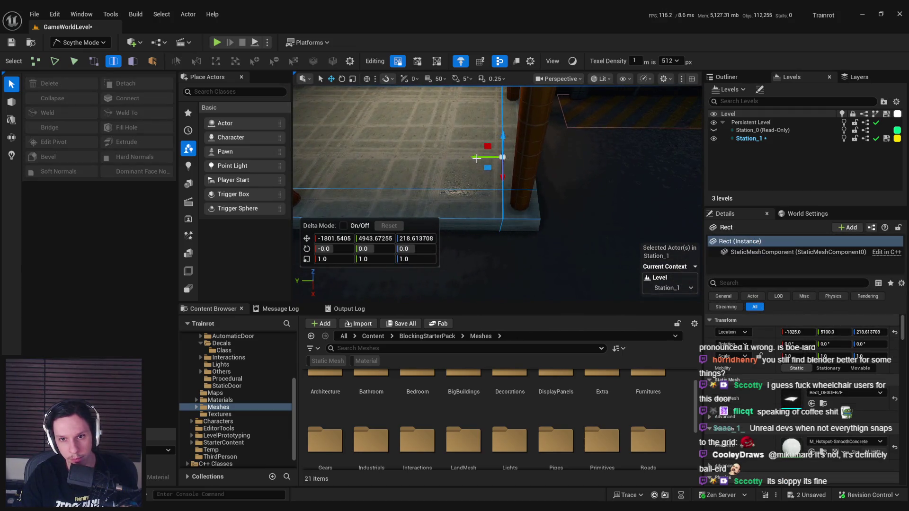
{"action": "left_click_drag", "start_coordinate": [475, 158], "coordinate": [484, 222]}
{"action": "key", "text": "Escape"}
{"action": "left_click", "coordinate": [483, 222]}
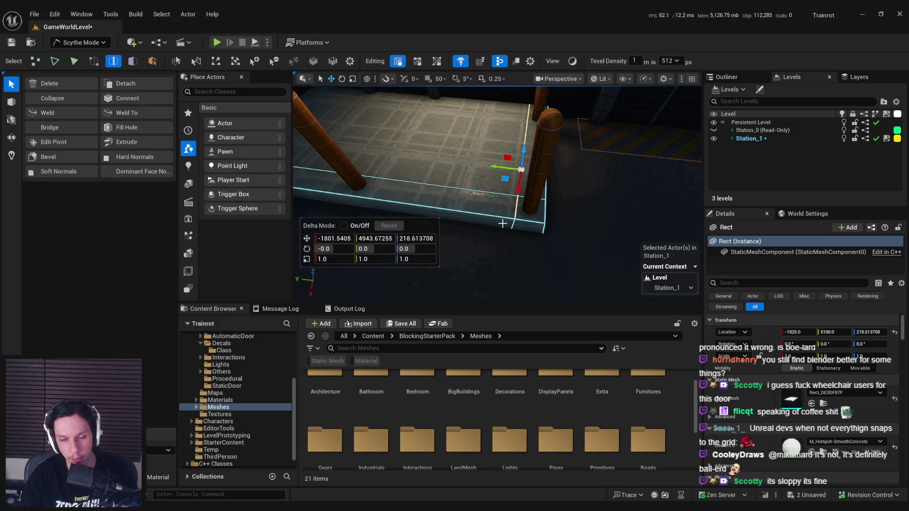
{"action": "left_click", "coordinate": [518, 224]}
{"action": "mouse_move", "coordinate": [528, 227]}
{"action": "left_mouse_down"}
{"action": "mouse_move", "coordinate": [440, 215]}
{"action": "mouse_move", "coordinate": [464, 226]}
{"action": "mouse_move", "coordinate": [449, 258]}
{"action": "left_mouse_up"}
Step: Cut a dividing edge across the slab's top face and nudge it slightly sideways
{"action": "left_click", "coordinate": [492, 207]}
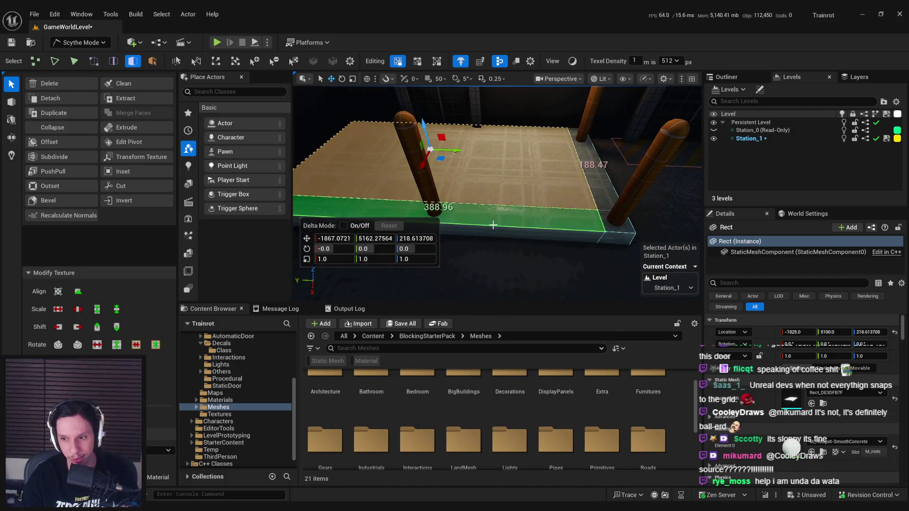
{"action": "left_click_drag", "start_coordinate": [485, 233], "coordinate": [474, 239]}
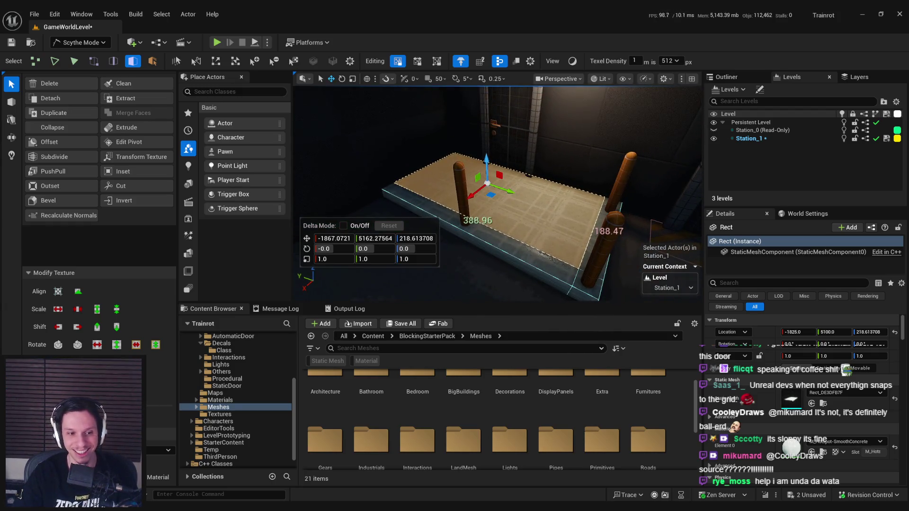
{"action": "mouse_move", "coordinate": [566, 264]}
{"action": "left_mouse_down"}
{"action": "mouse_move", "coordinate": [520, 159]}
{"action": "mouse_move", "coordinate": [493, 147]}
{"action": "left_mouse_up"}
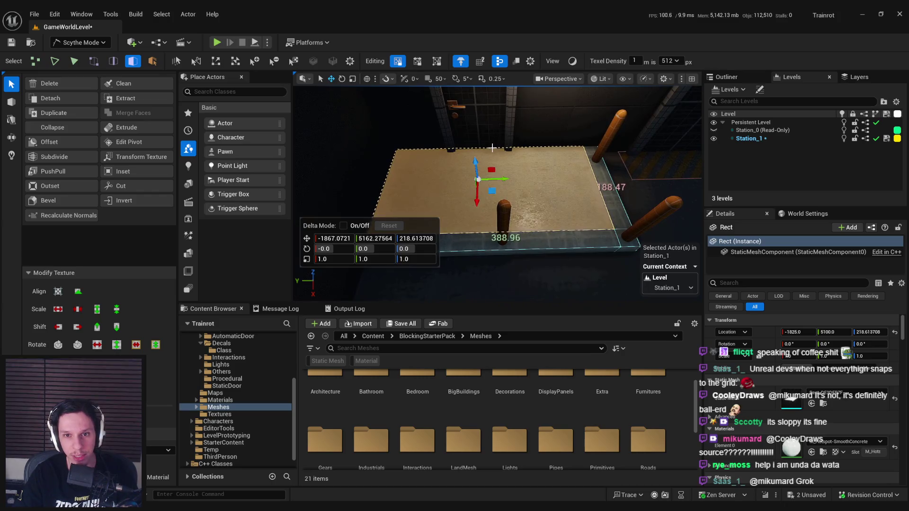
{"action": "key", "text": "c"}
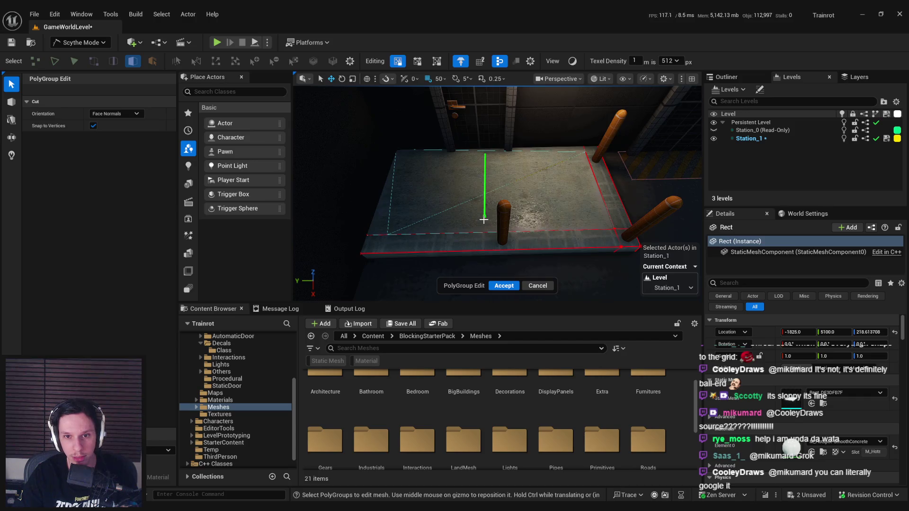
{"action": "key", "text": "Escape"}
{"action": "left_click", "coordinate": [472, 193]}
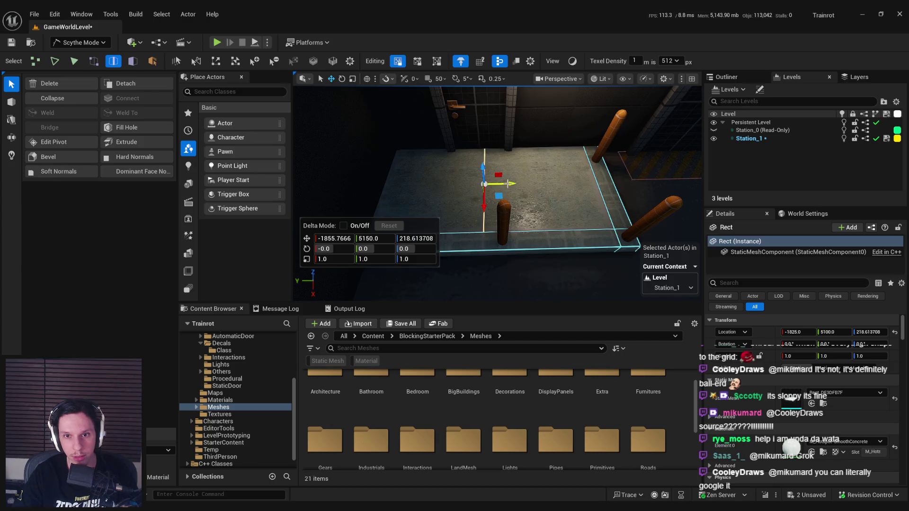
{"action": "left_click_drag", "start_coordinate": [509, 183], "coordinate": [519, 183]}
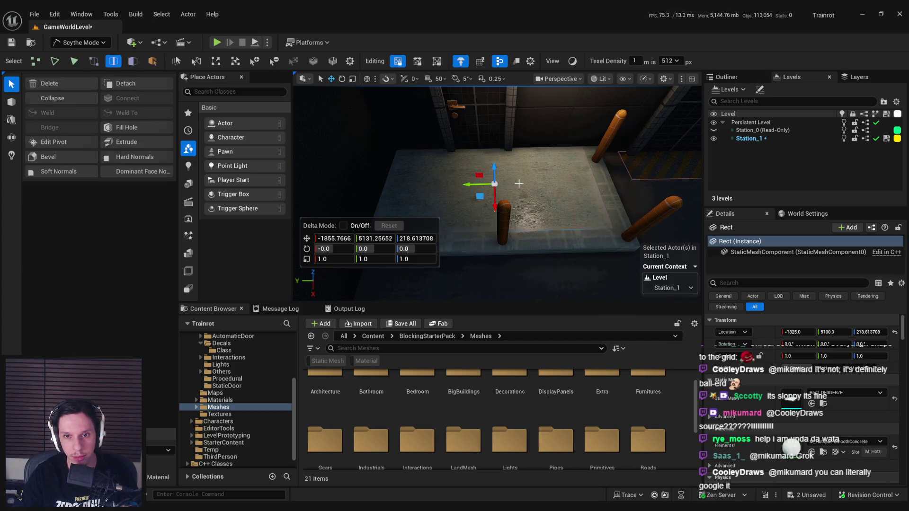
Step: Pick the left part of the slab top in face mode and bring up the material choices
{"action": "key", "text": "3"}
{"action": "left_click", "coordinate": [491, 193]}
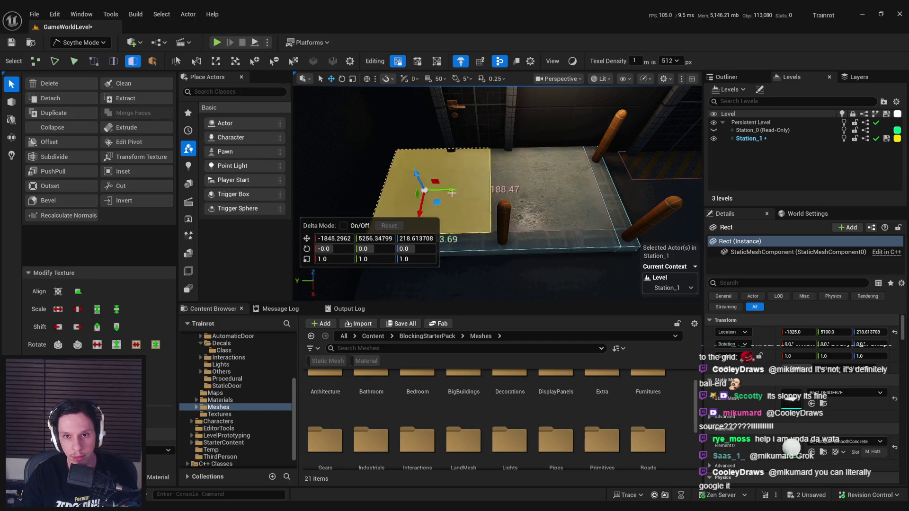
{"action": "left_click", "coordinate": [475, 264]}
{"action": "mouse_move", "coordinate": [475, 264]}
{"action": "left_mouse_down"}
{"action": "mouse_move", "coordinate": [531, 199]}
{"action": "mouse_move", "coordinate": [521, 265]}
{"action": "mouse_move", "coordinate": [521, 236]}
{"action": "left_mouse_up"}
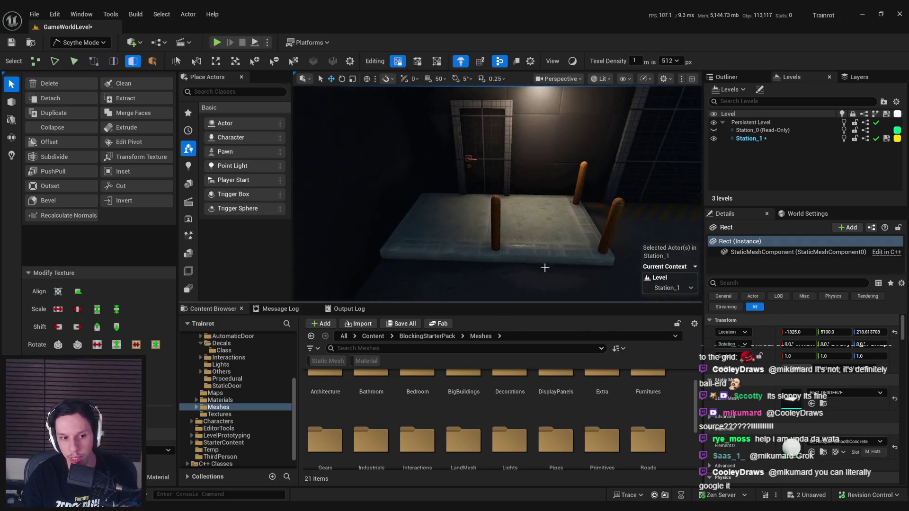
{"action": "left_click", "coordinate": [157, 450]}
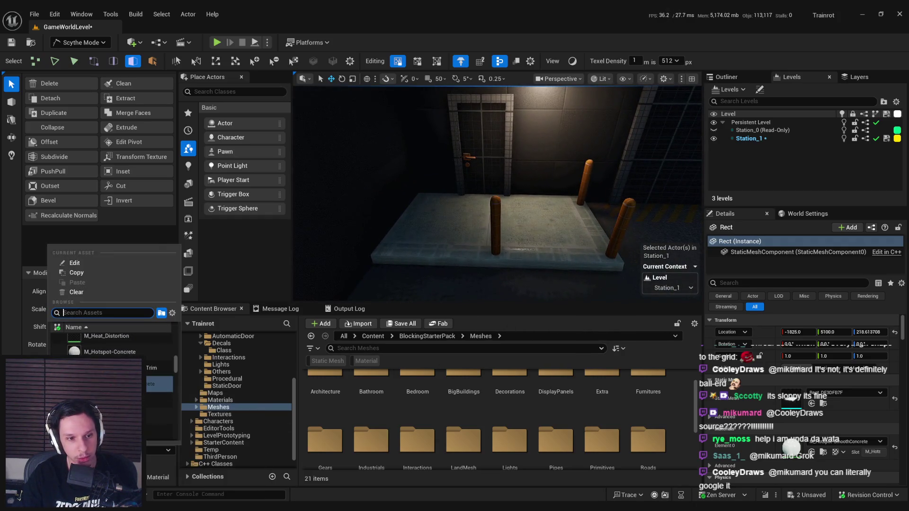
Step: Choose M_Hotspot-Concrete and apply concrete to the slab's whole top
{"action": "left_click", "coordinate": [115, 353]}
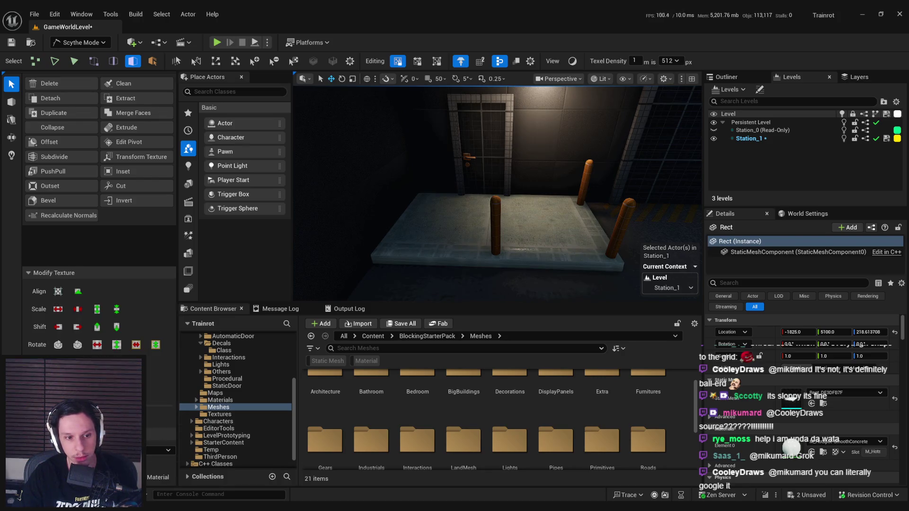
{"action": "left_click_drag", "start_coordinate": [497, 199], "coordinate": [507, 170]}
{"action": "mouse_move", "coordinate": [445, 251]}
{"action": "left_mouse_down"}
{"action": "mouse_move", "coordinate": [442, 268]}
{"action": "mouse_move", "coordinate": [445, 206]}
{"action": "mouse_move", "coordinate": [464, 227]}
{"action": "mouse_move", "coordinate": [452, 244]}
{"action": "mouse_move", "coordinate": [454, 276]}
{"action": "mouse_move", "coordinate": [445, 258]}
{"action": "mouse_move", "coordinate": [434, 286]}
{"action": "left_mouse_up"}
{"action": "left_click", "coordinate": [452, 214]}
{"action": "left_click", "coordinate": [434, 286]}
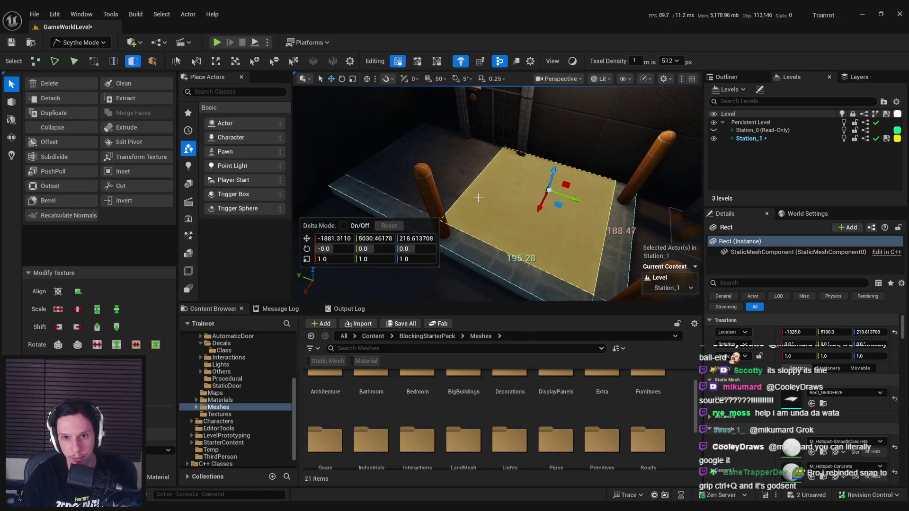
{"action": "key", "text": "f"}
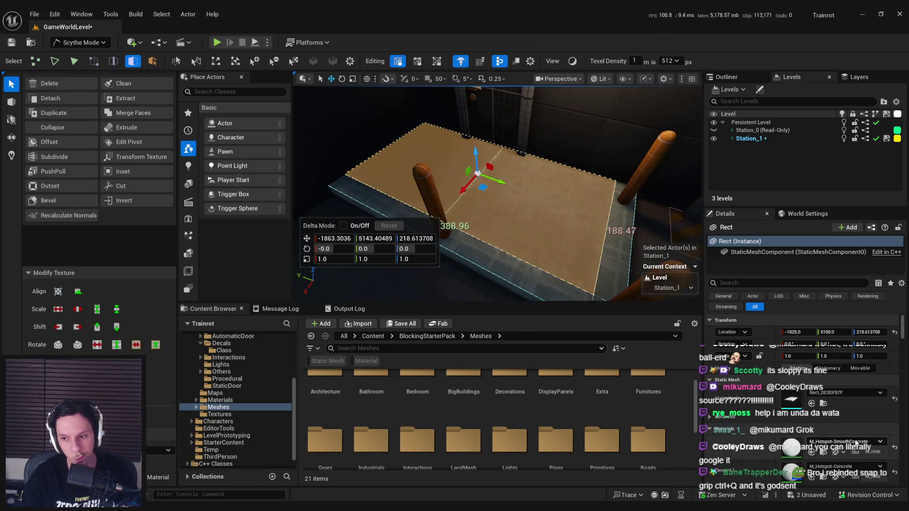
{"action": "left_click", "coordinate": [850, 443]}
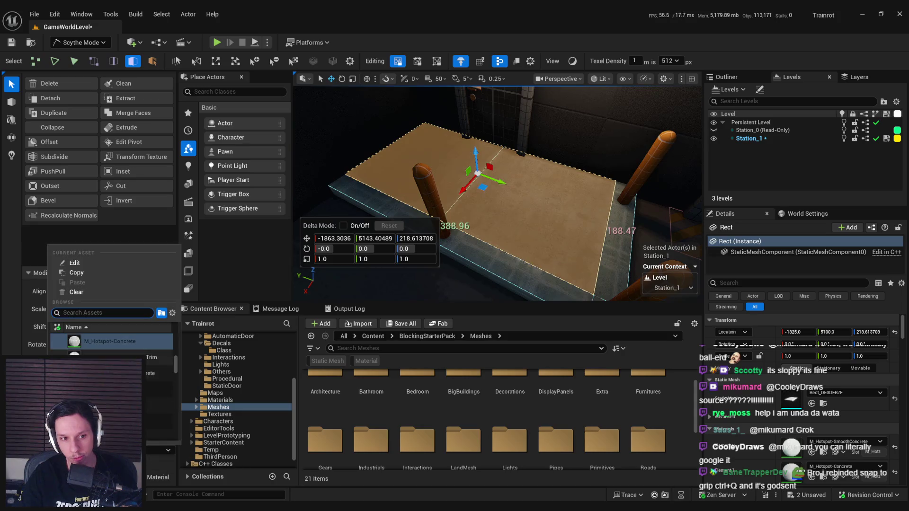
{"action": "key", "text": "Escape"}
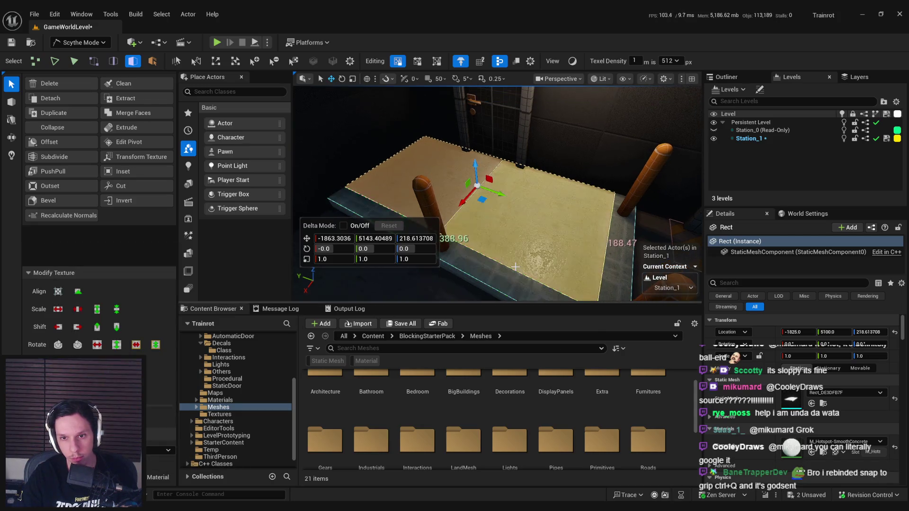
Step: Select the slab's long side face and review its material options
{"action": "left_click", "coordinate": [541, 243]}
{"action": "left_click_drag", "start_coordinate": [540, 243], "coordinate": [535, 271]}
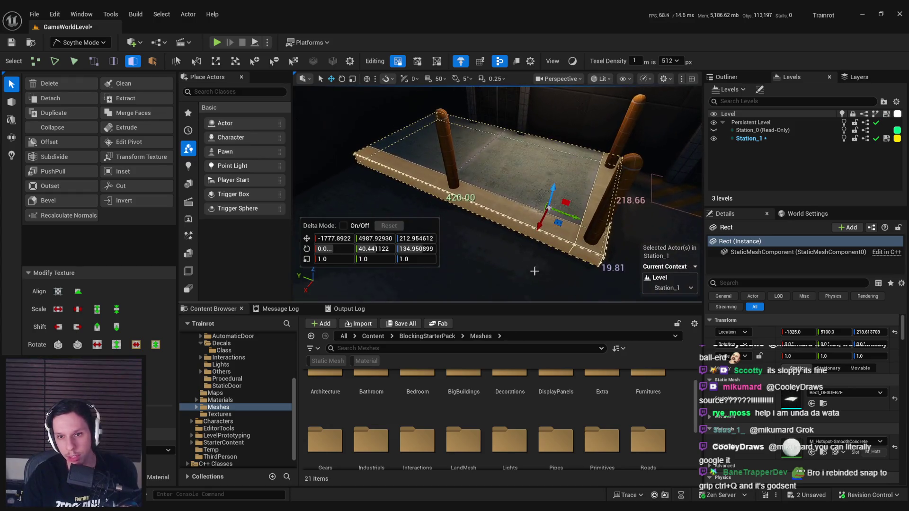
{"action": "scroll", "coordinate": [771, 432], "scroll_direction": "down", "scroll_amount": 2}
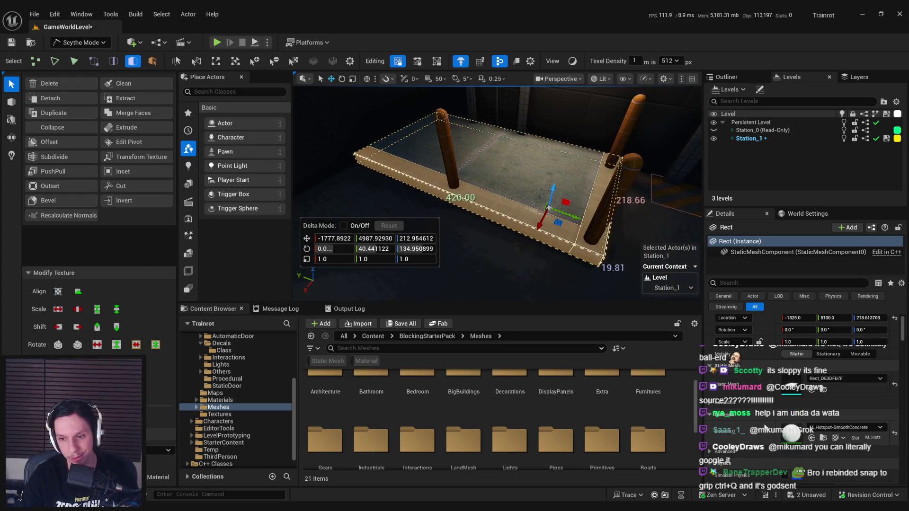
{"action": "key", "text": "f"}
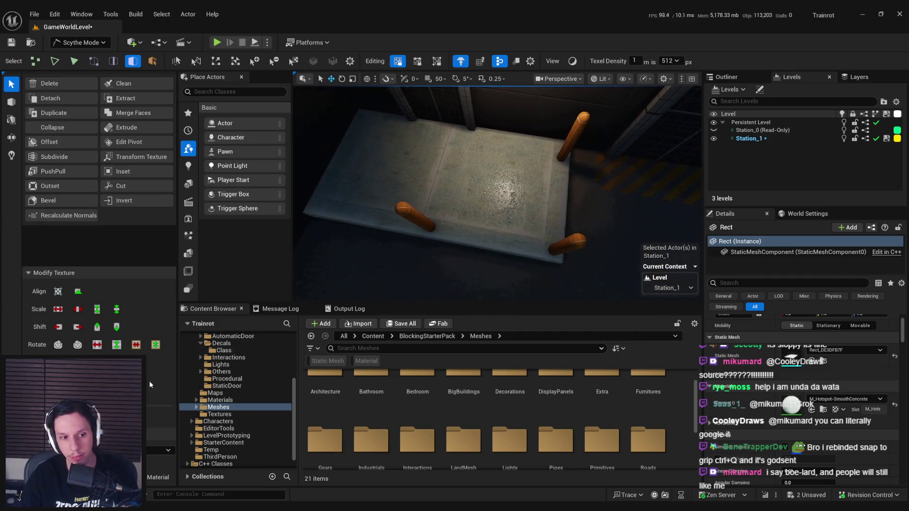
{"action": "left_click", "coordinate": [168, 451]}
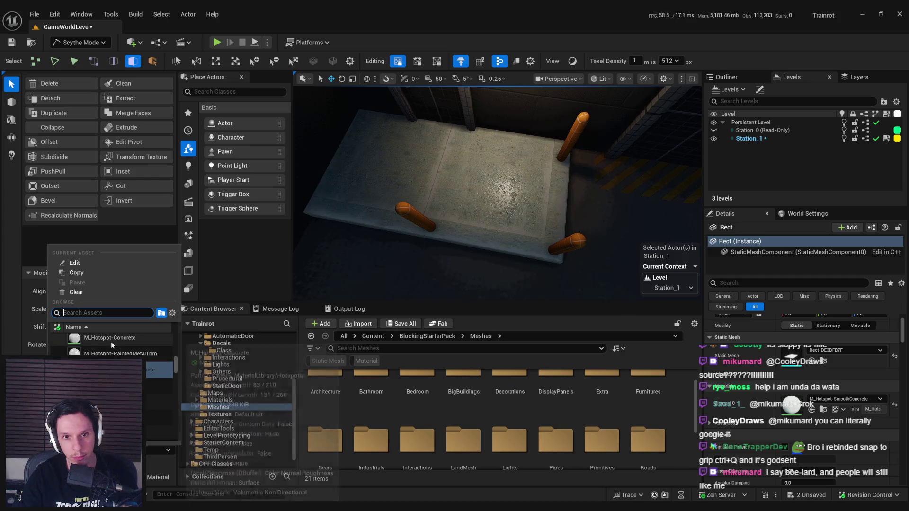
{"action": "key", "text": "Escape"}
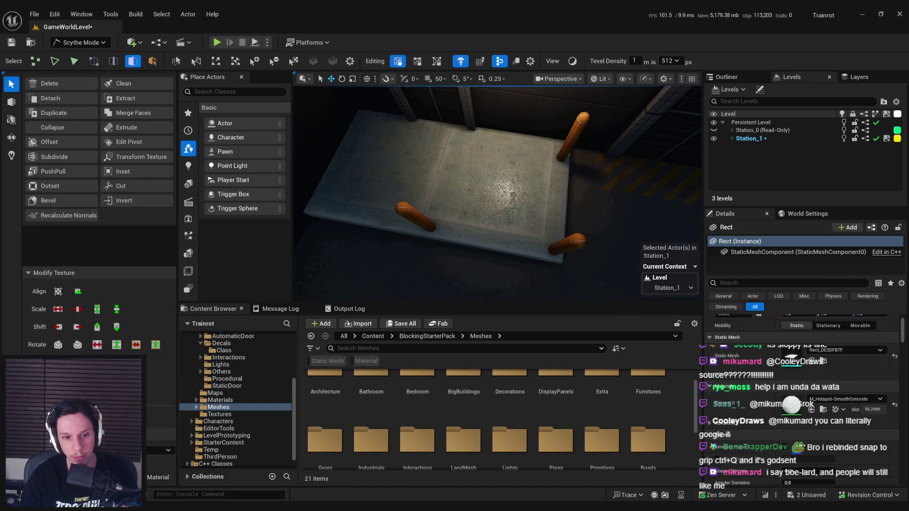
{"action": "scroll", "coordinate": [465, 256], "scroll_direction": "up", "scroll_amount": 5}
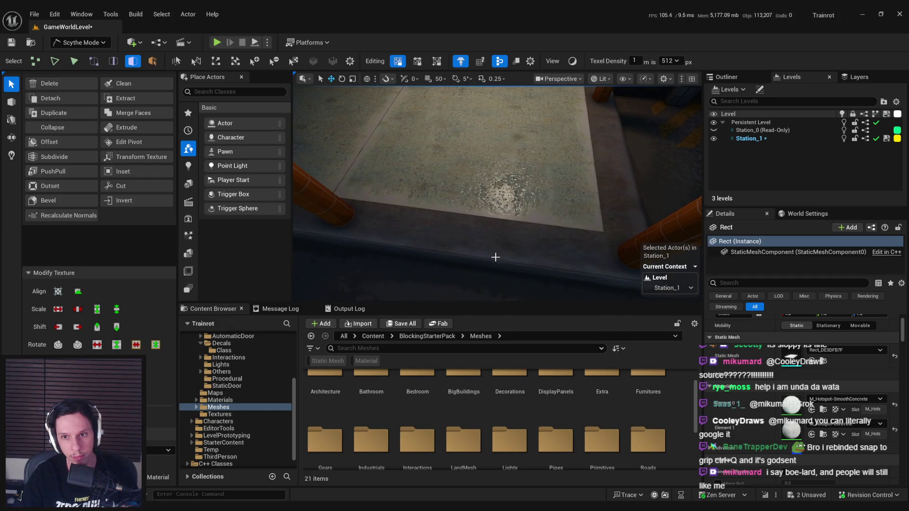
Step: Try texel density 256, then set it back to 512
{"action": "left_click", "coordinate": [670, 61]}
{"action": "left_click", "coordinate": [668, 109]}
{"action": "left_click", "coordinate": [670, 61]}
{"action": "left_click", "coordinate": [667, 117]}
Step: Select the slab's long side face and start a PolyGroup cut along its front
{"action": "mouse_move", "coordinate": [497, 189]}
{"action": "left_mouse_down"}
{"action": "mouse_move", "coordinate": [435, 194]}
{"action": "mouse_move", "coordinate": [559, 243]}
{"action": "left_mouse_up"}
{"action": "left_click", "coordinate": [559, 243]}
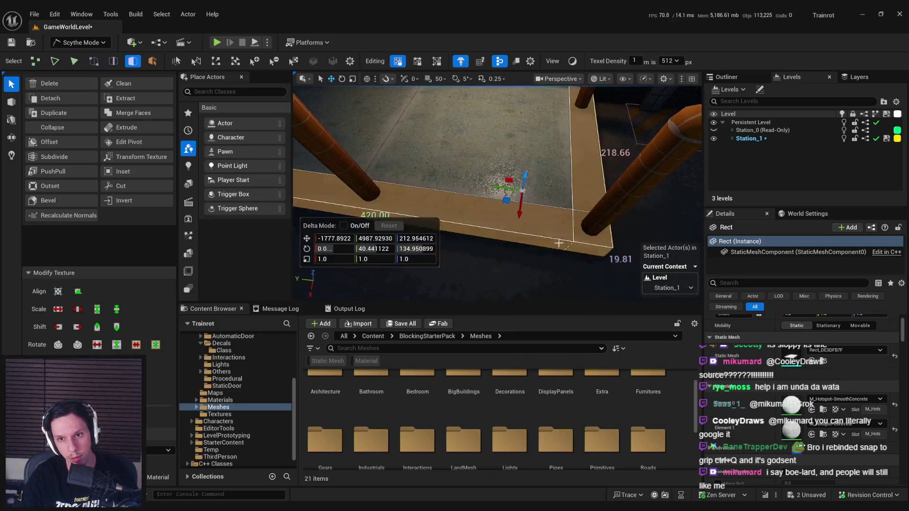
{"action": "left_click", "coordinate": [557, 235]}
{"action": "left_click_drag", "start_coordinate": [557, 234], "coordinate": [502, 222]}
{"action": "left_click_drag", "start_coordinate": [474, 190], "coordinate": [398, 195]}
{"action": "mouse_move", "coordinate": [474, 292]}
{"action": "left_mouse_down"}
{"action": "mouse_move", "coordinate": [568, 286]}
{"action": "mouse_move", "coordinate": [333, 208]}
{"action": "left_mouse_up"}
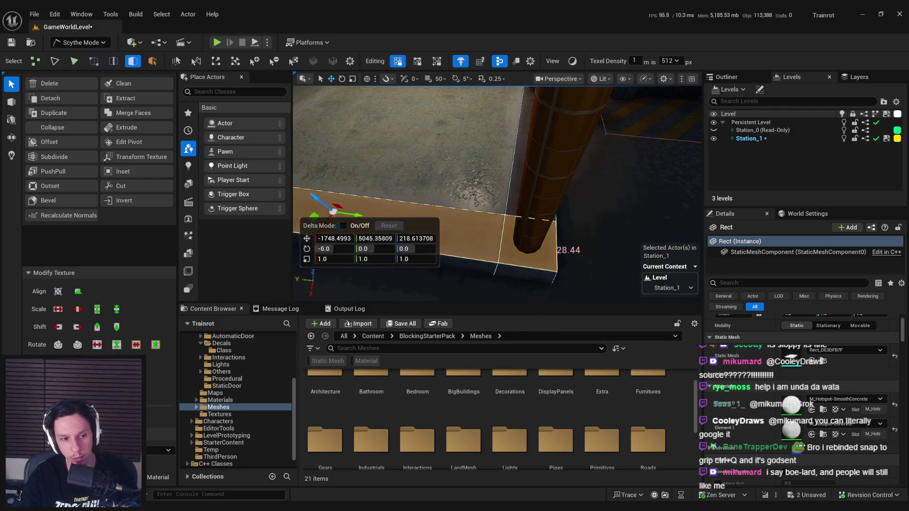
{"action": "left_click_drag", "start_coordinate": [473, 189], "coordinate": [531, 189]}
{"action": "left_click_drag", "start_coordinate": [535, 274], "coordinate": [541, 286]}
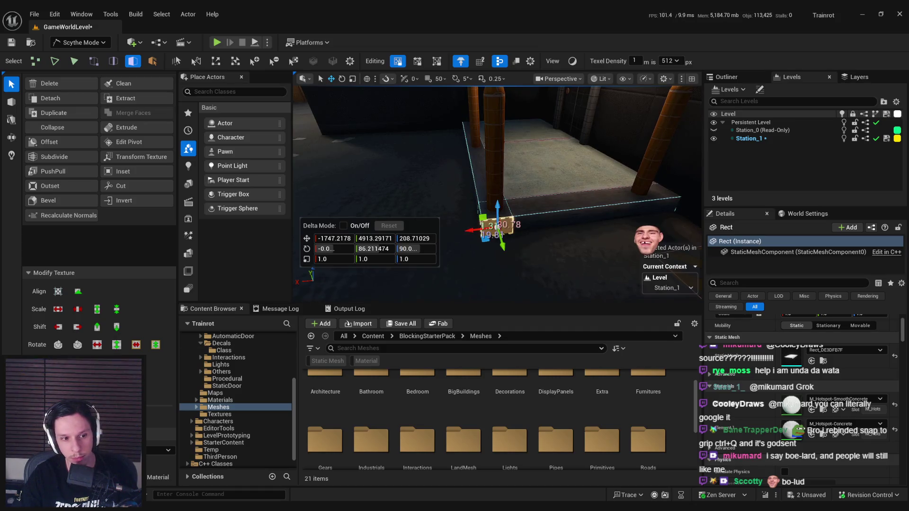
{"action": "mouse_move", "coordinate": [549, 217]}
{"action": "left_mouse_down"}
{"action": "mouse_move", "coordinate": [490, 254]}
{"action": "mouse_move", "coordinate": [496, 186]}
{"action": "left_mouse_up"}
{"action": "key", "text": "c"}
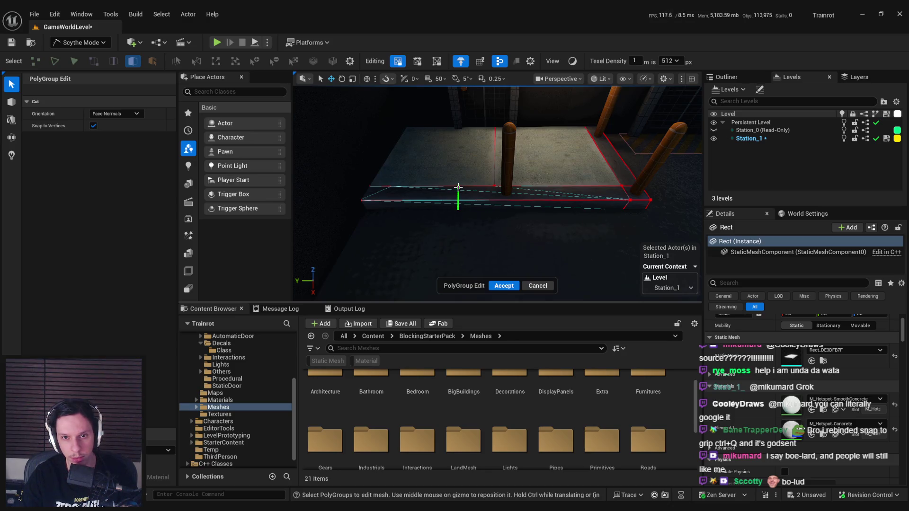
Step: Slice the slab's front face strip with two vertical cuts into three sections
{"action": "left_click", "coordinate": [458, 187]}
{"action": "left_click_drag", "start_coordinate": [459, 189], "coordinate": [521, 210]}
{"action": "left_click", "coordinate": [521, 211]}
{"action": "key", "text": "c"}
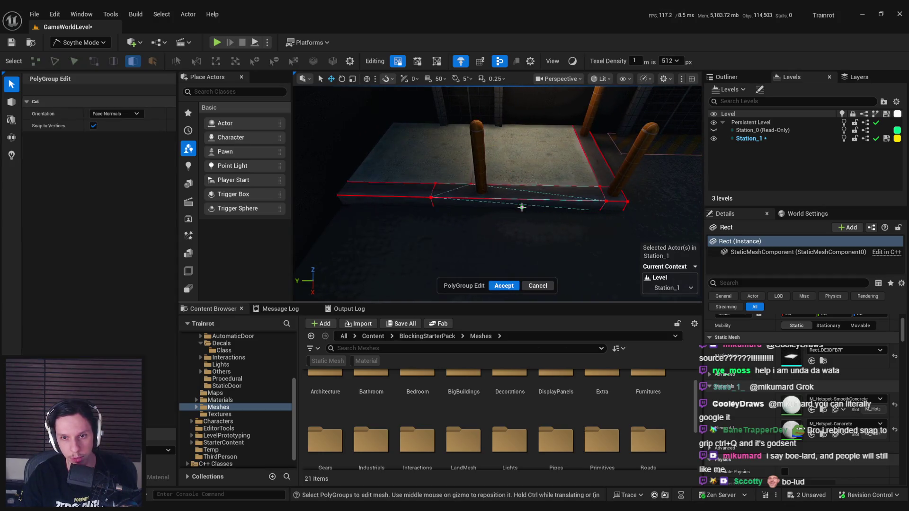
{"action": "left_click", "coordinate": [522, 186]}
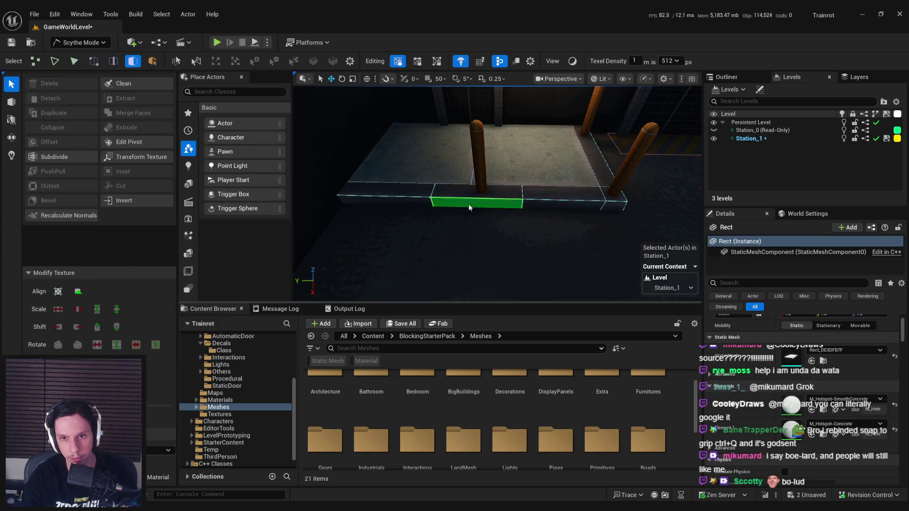
Step: Select the front strip's new segments one by one to check the cuts
{"action": "left_click", "coordinate": [384, 190]}
{"action": "left_click", "coordinate": [476, 191], "text": "shift"}
{"action": "left_click", "coordinate": [564, 195], "text": "shift"}
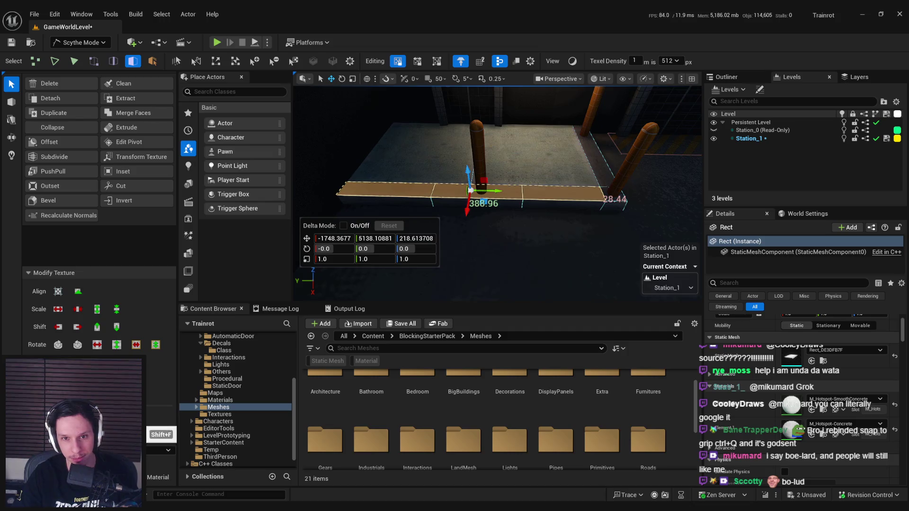
{"action": "left_click", "coordinate": [599, 196]}
{"action": "left_click", "coordinate": [611, 201], "text": "shift"}
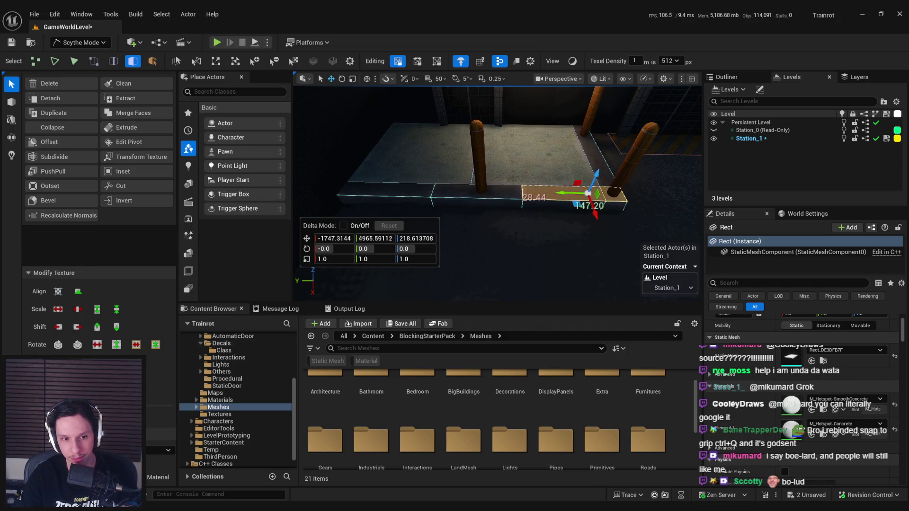
{"action": "left_click", "coordinate": [617, 204]}
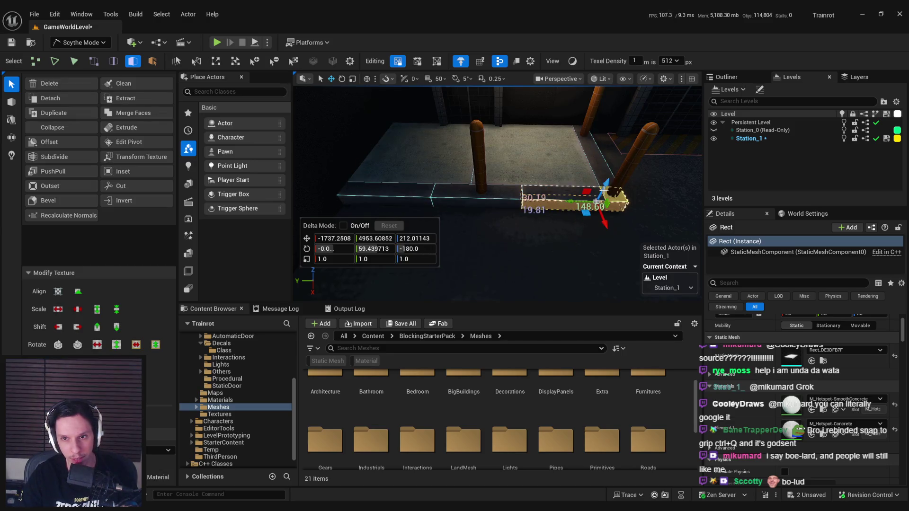
Step: Frame the strip's top face and switch the viewport to Shaded Unlit
{"action": "left_click", "coordinate": [549, 198]}
{"action": "key", "text": "f"}
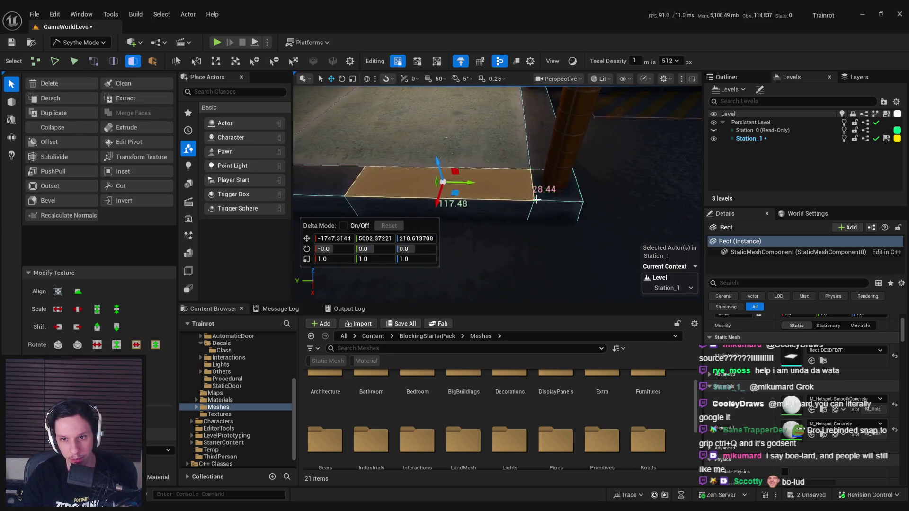
{"action": "left_click", "coordinate": [506, 201]}
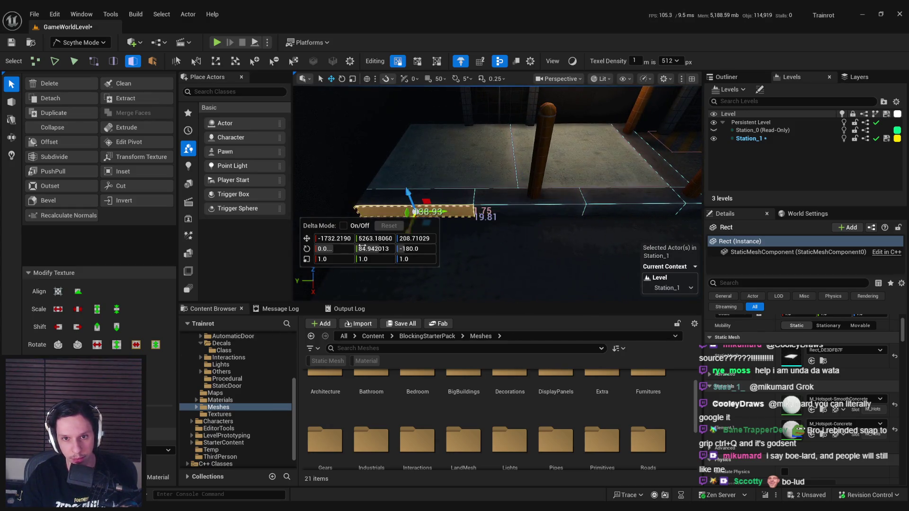
{"action": "left_click", "coordinate": [574, 62]}
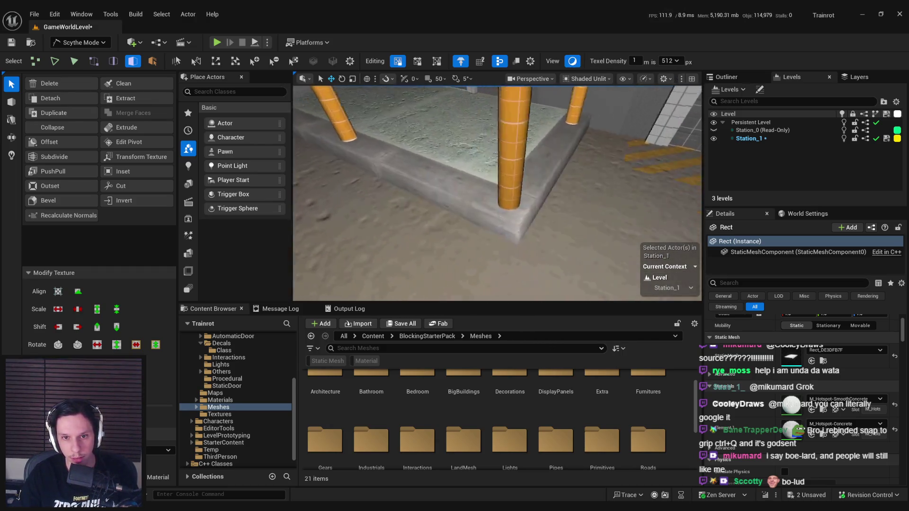
{"action": "key", "text": "s"}
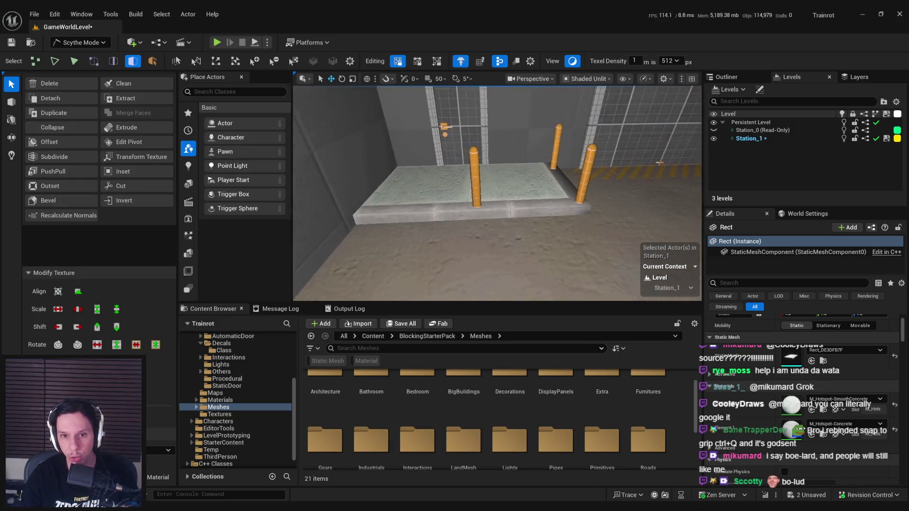
{"action": "key", "text": "w"}
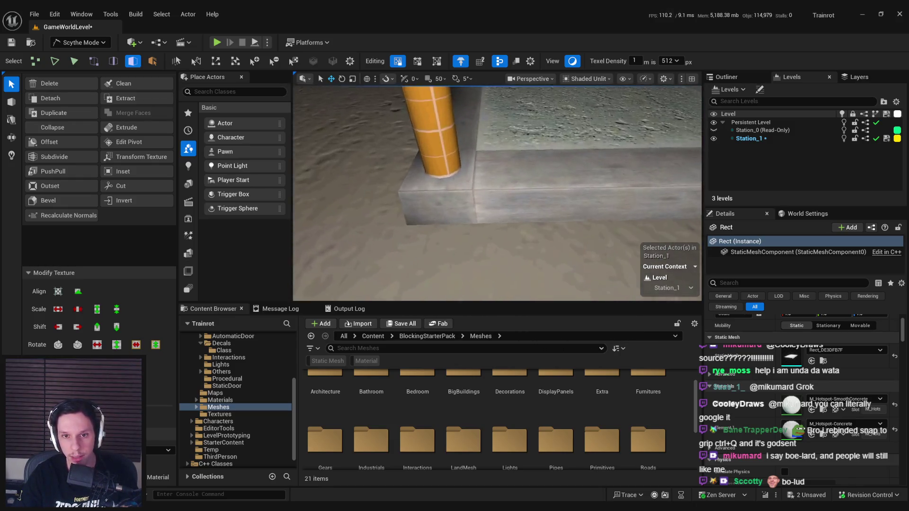
{"action": "key", "text": "s"}
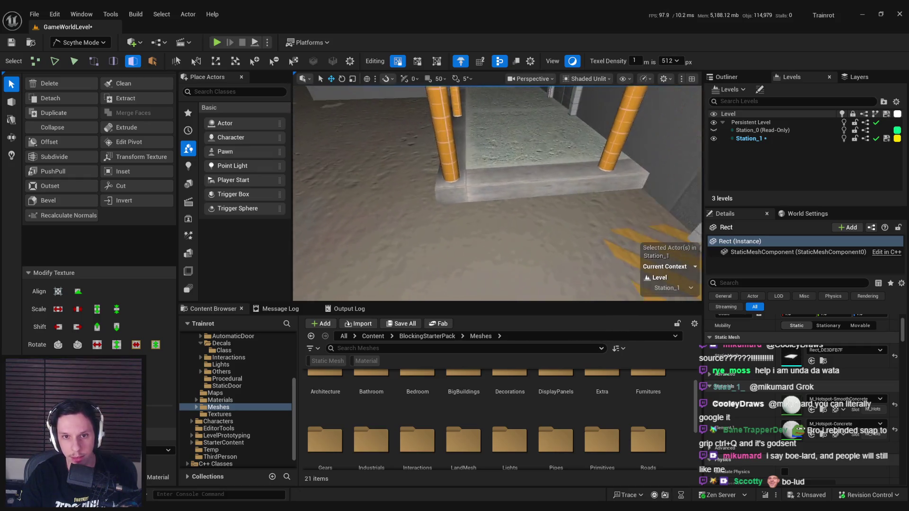
{"action": "key", "text": "s"}
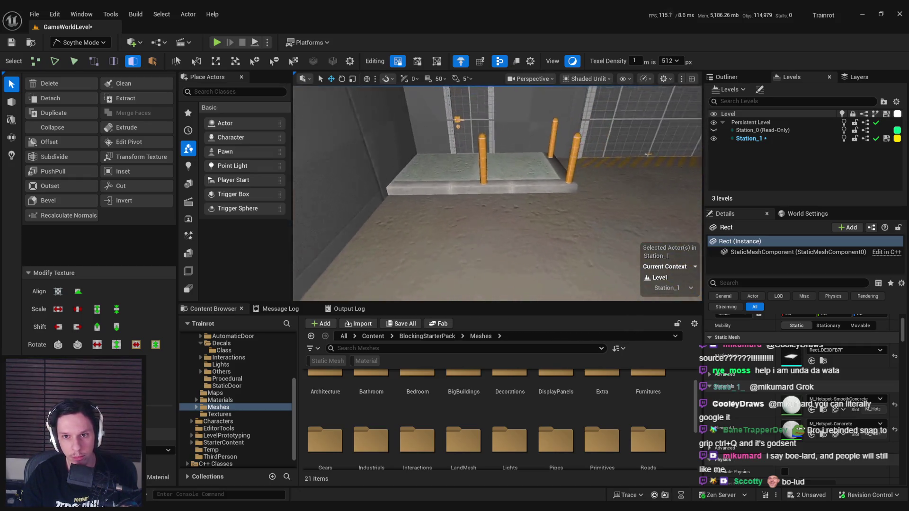
{"action": "key", "text": "s"}
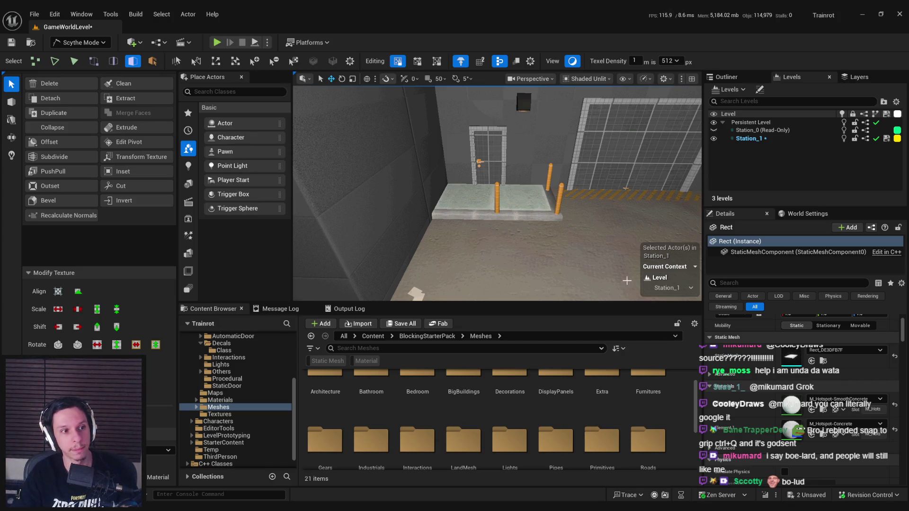
{"action": "key", "text": "w"}
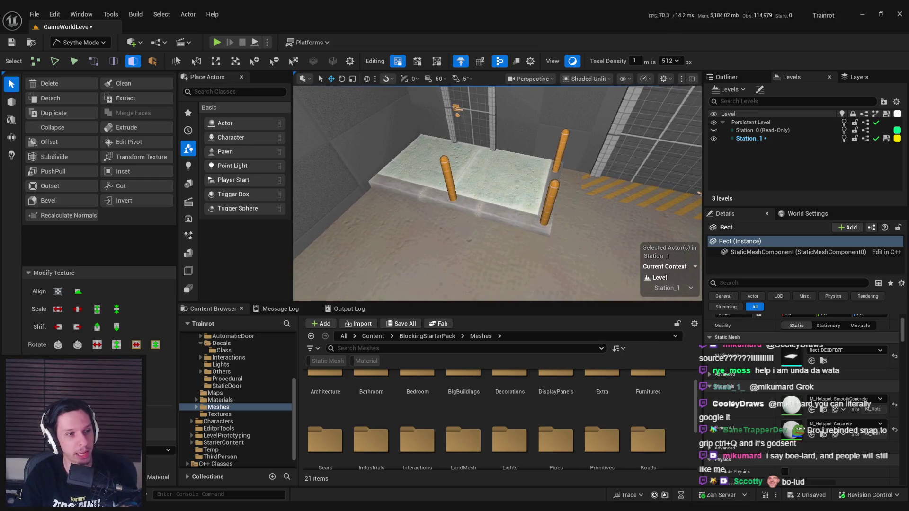
{"action": "key", "text": "w"}
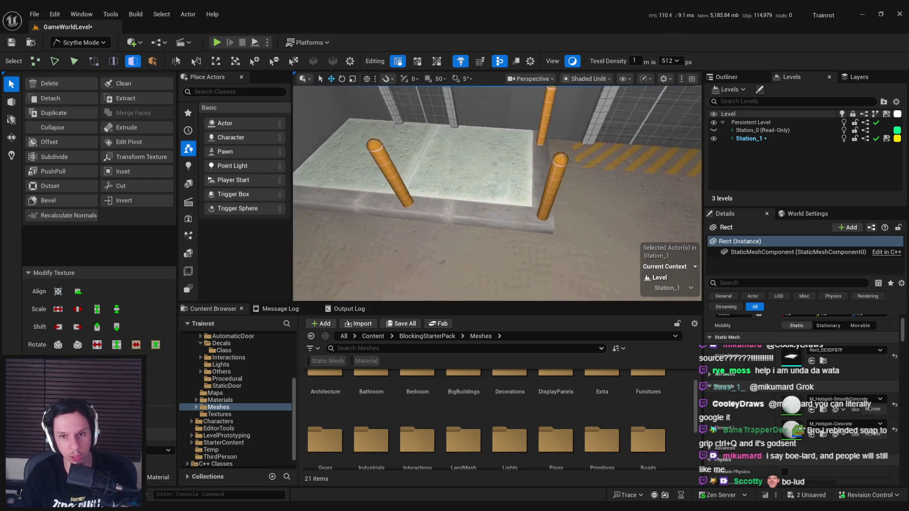
{"action": "left_click", "coordinate": [449, 219]}
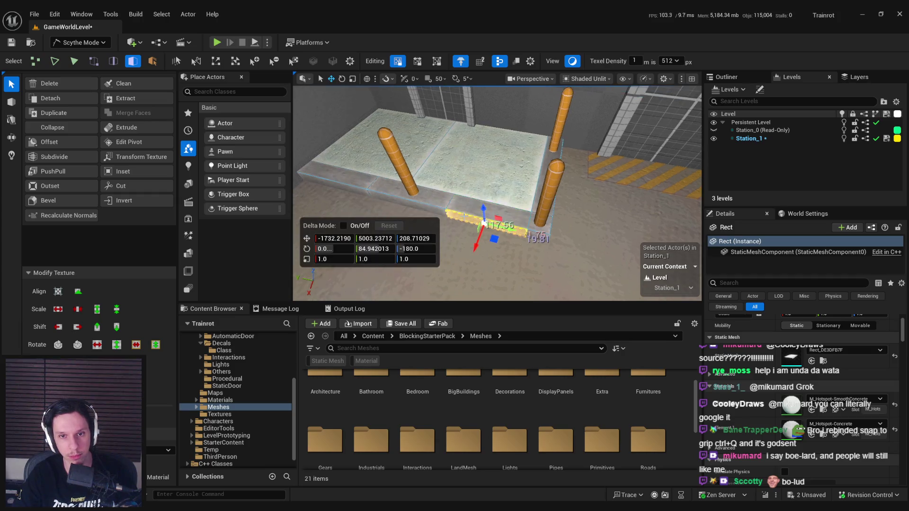
Step: Return the viewport to Lit shading and clear the slab selection
{"action": "mouse_move", "coordinate": [489, 205]}
{"action": "left_mouse_down"}
{"action": "mouse_move", "coordinate": [528, 173]}
{"action": "mouse_move", "coordinate": [402, 174]}
{"action": "left_mouse_up"}
{"action": "key", "text": "alt+4"}
{"action": "left_click", "coordinate": [521, 187]}
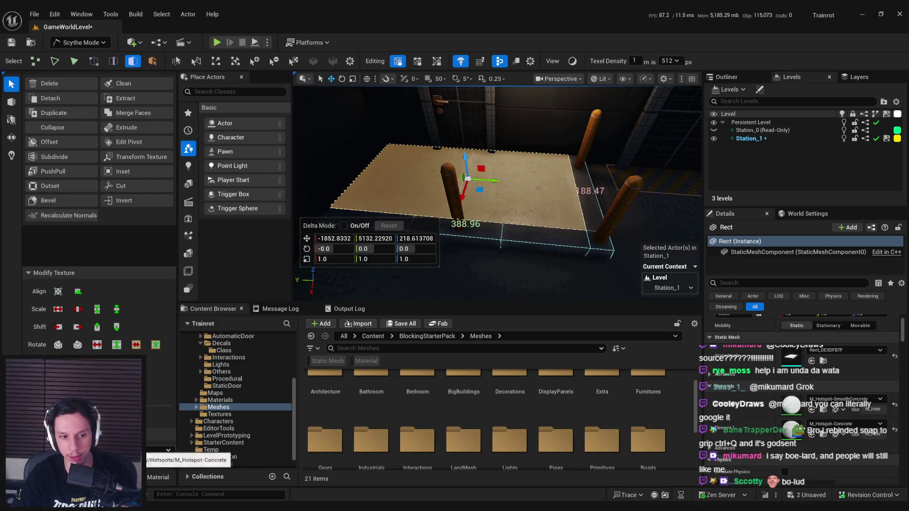
{"action": "key", "text": "Delete"}
Step: Fly around the station, then switch to edge selection and pick the platform's front top edge
{"action": "key", "text": "w"}
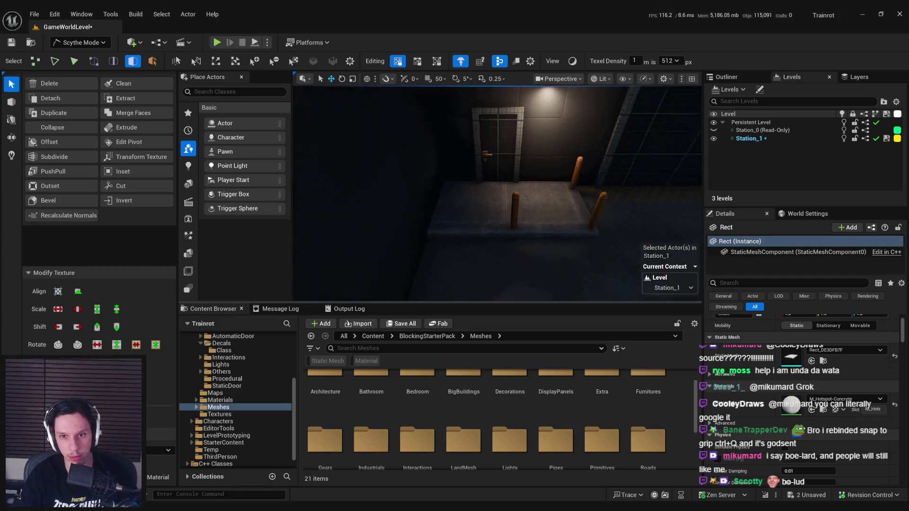
{"action": "key", "text": "s"}
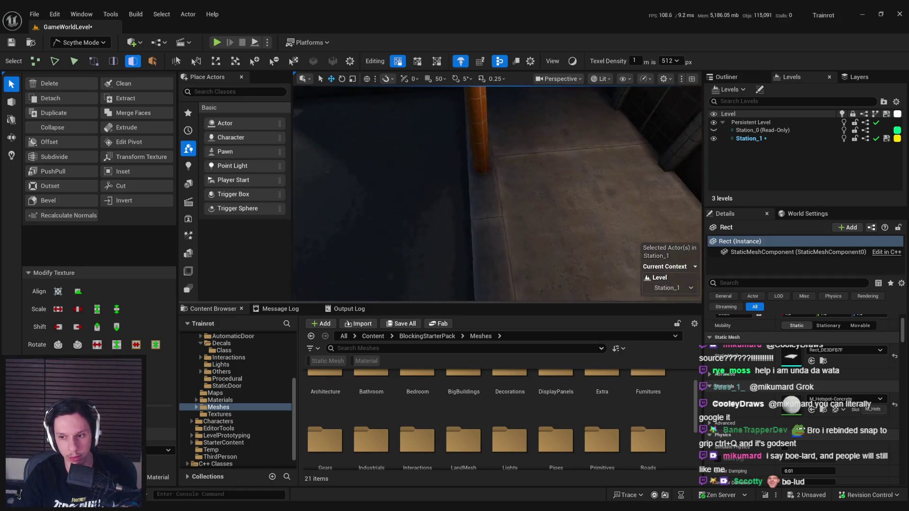
{"action": "key", "text": "w"}
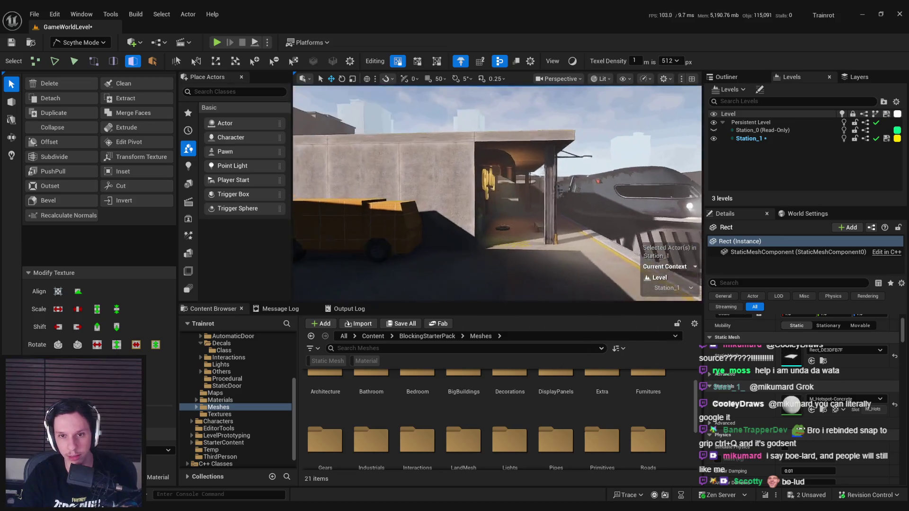
{"action": "key", "text": "w"}
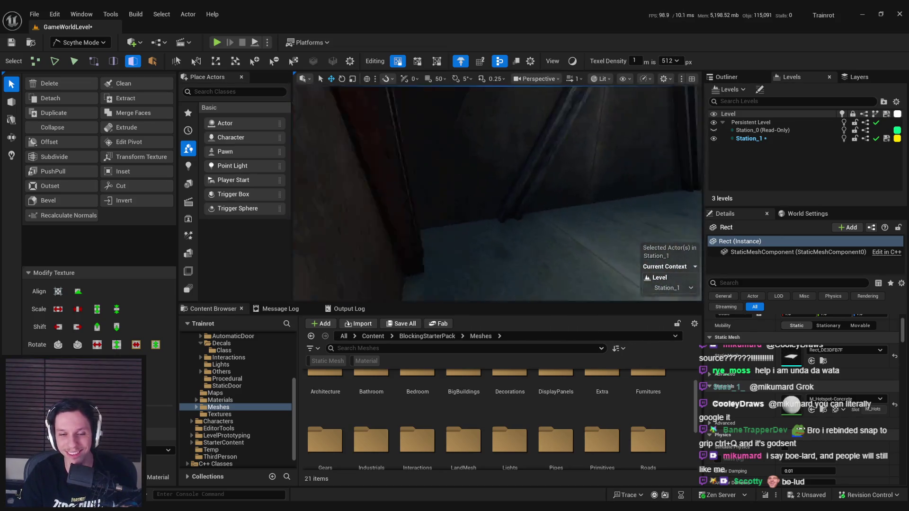
{"action": "key", "text": "s"}
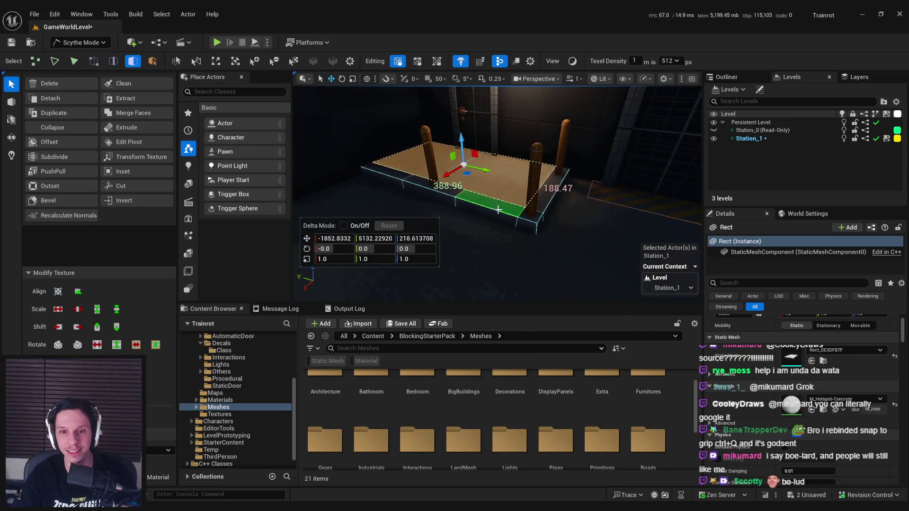
{"action": "key", "text": "2"}
{"action": "left_click", "coordinate": [361, 151]}
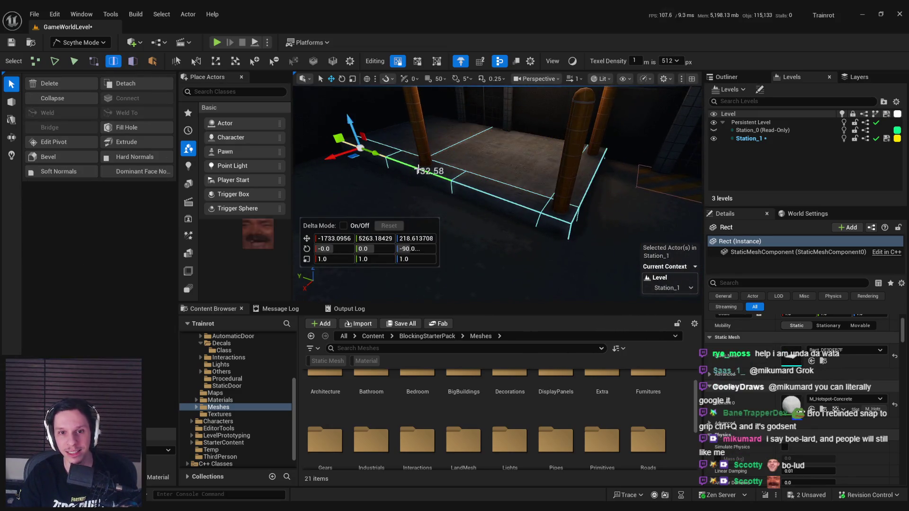
Step: Add the near front and right side edges, then bevel them with a 2.0 distance
{"action": "left_click", "coordinate": [554, 219], "text": "shift"}
{"action": "left_click", "coordinate": [582, 199], "text": "shift"}
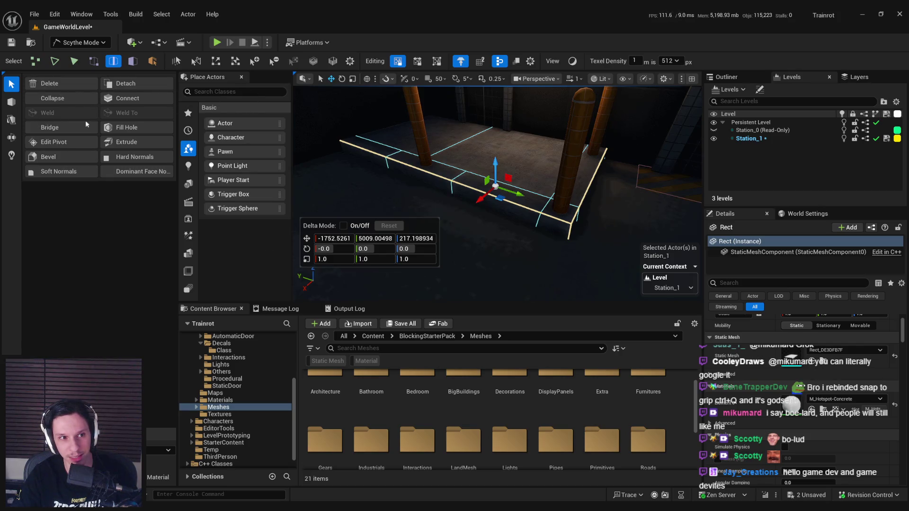
{"action": "left_click", "coordinate": [71, 158]}
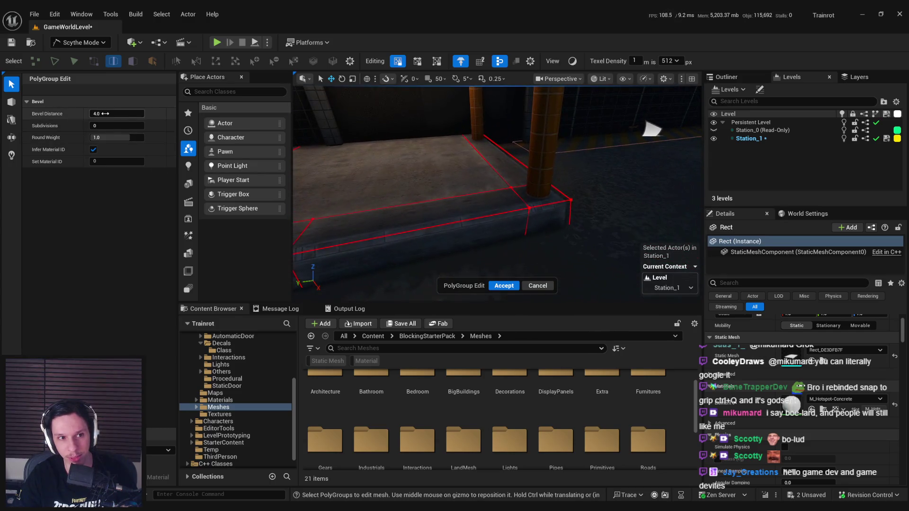
{"action": "left_click_drag", "start_coordinate": [519, 196], "coordinate": [518, 195]}
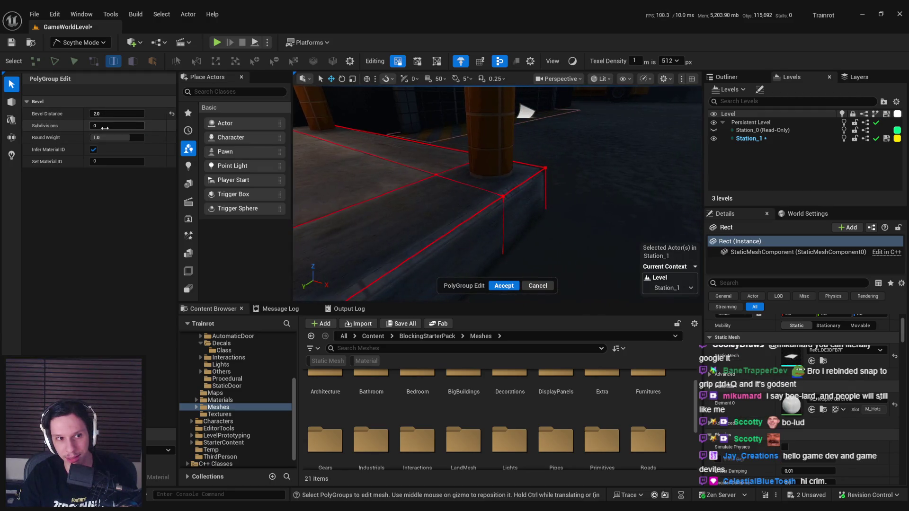
{"action": "left_click", "coordinate": [504, 285]}
{"action": "mouse_move", "coordinate": [506, 221]}
{"action": "left_mouse_down"}
{"action": "mouse_move", "coordinate": [561, 213]}
{"action": "mouse_move", "coordinate": [509, 237]}
{"action": "left_mouse_up"}
{"action": "left_click", "coordinate": [561, 213]}
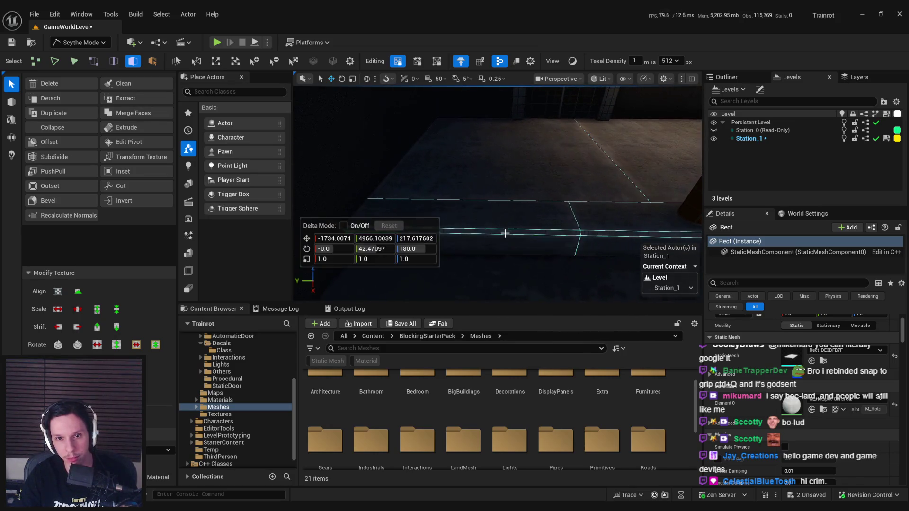
Step: Slide the top face strip along Y toward the pillar base and inspect the base faces
{"action": "mouse_move", "coordinate": [573, 233]}
{"action": "left_mouse_down"}
{"action": "mouse_move", "coordinate": [598, 233]}
{"action": "mouse_move", "coordinate": [576, 241]}
{"action": "mouse_move", "coordinate": [555, 212]}
{"action": "left_mouse_up"}
{"action": "left_click", "coordinate": [557, 217]}
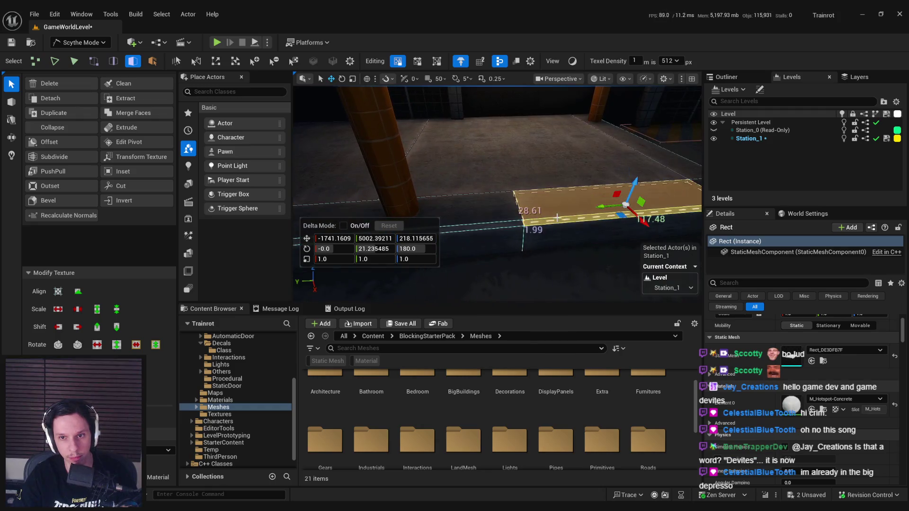
{"action": "key", "text": "f"}
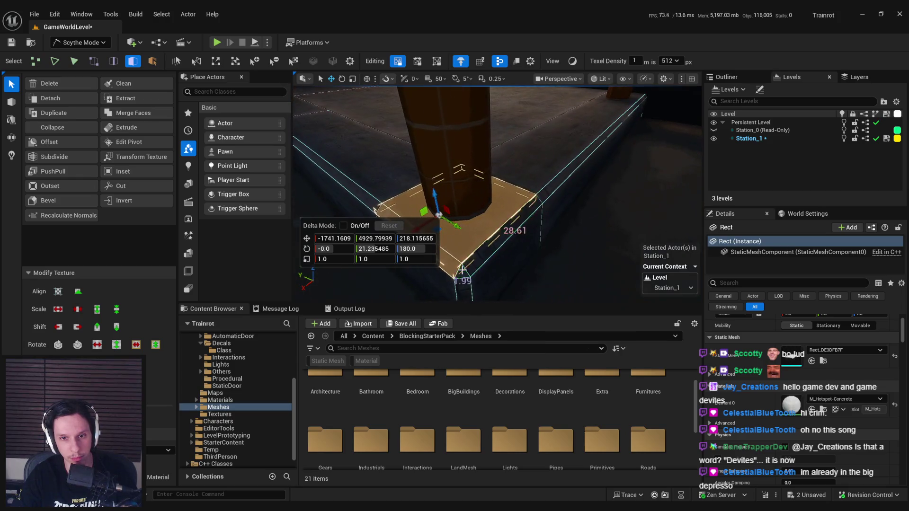
{"action": "left_click", "coordinate": [504, 242]}
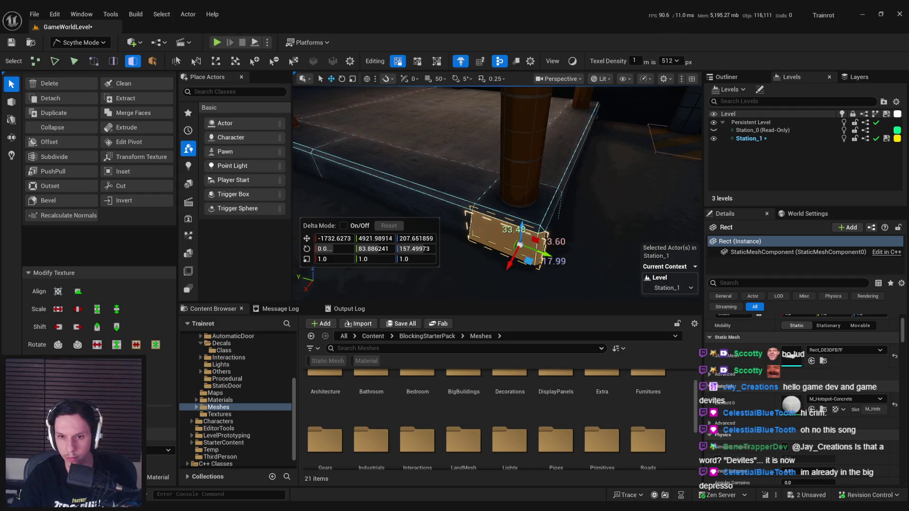
{"action": "key", "text": "f"}
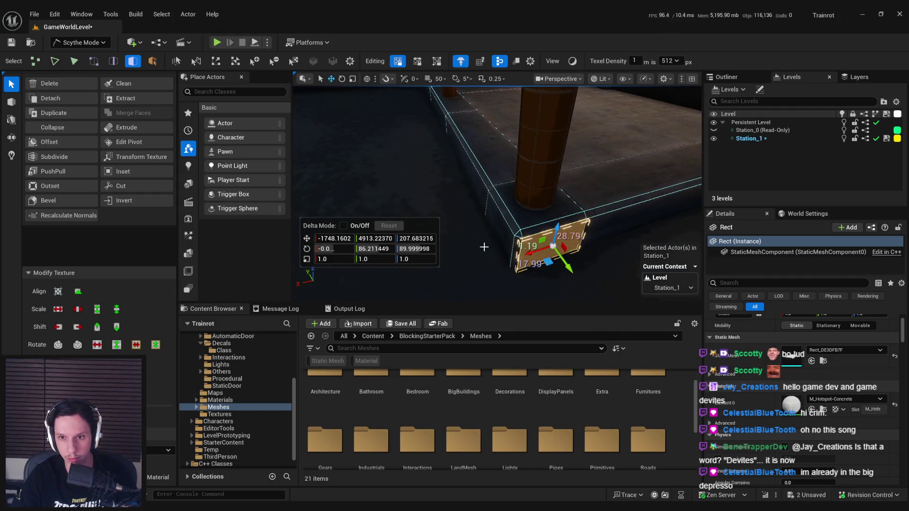
{"action": "left_click", "coordinate": [546, 177]}
{"action": "left_click_drag", "start_coordinate": [546, 178], "coordinate": [402, 237]}
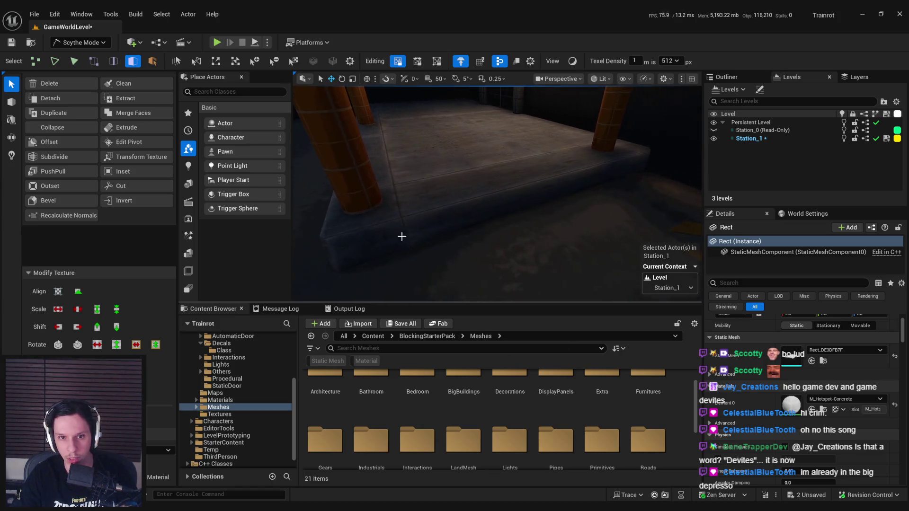
{"action": "mouse_move", "coordinate": [642, 154]}
{"action": "left_mouse_down"}
{"action": "mouse_move", "coordinate": [616, 199]}
{"action": "mouse_move", "coordinate": [599, 209]}
{"action": "mouse_move", "coordinate": [599, 193]}
{"action": "left_mouse_up"}
Step: Check the platform's front, side and angled corner faces, then switch to whole-mesh editing
{"action": "left_click", "coordinate": [557, 233]}
{"action": "mouse_move", "coordinate": [558, 233]}
{"action": "left_mouse_down"}
{"action": "mouse_move", "coordinate": [544, 222]}
{"action": "mouse_move", "coordinate": [474, 218]}
{"action": "mouse_move", "coordinate": [483, 199]}
{"action": "left_mouse_up"}
{"action": "left_click", "coordinate": [474, 218]}
{"action": "left_click", "coordinate": [534, 264]}
{"action": "left_click", "coordinate": [474, 204]}
{"action": "scroll", "coordinate": [473, 201], "scroll_direction": "up", "scroll_amount": 10}
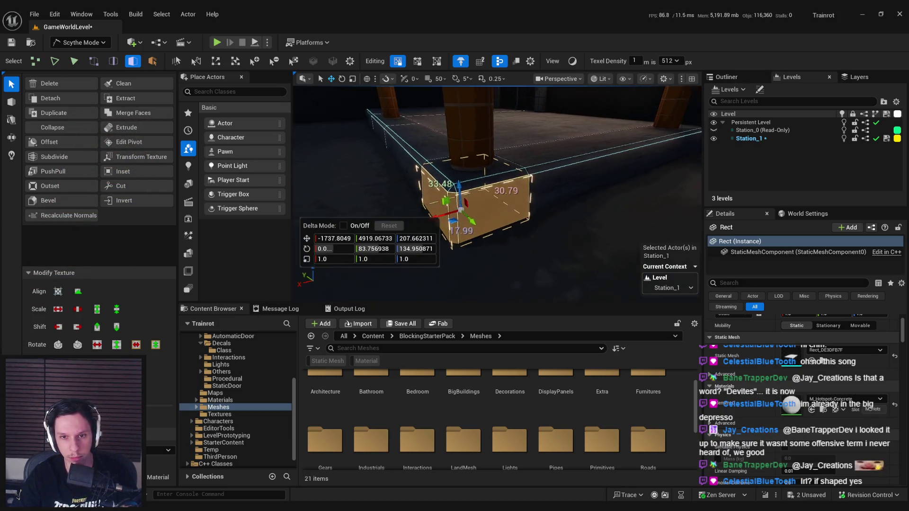
{"action": "key", "text": "Escape"}
{"action": "scroll", "coordinate": [540, 271], "scroll_direction": "down", "scroll_amount": 5}
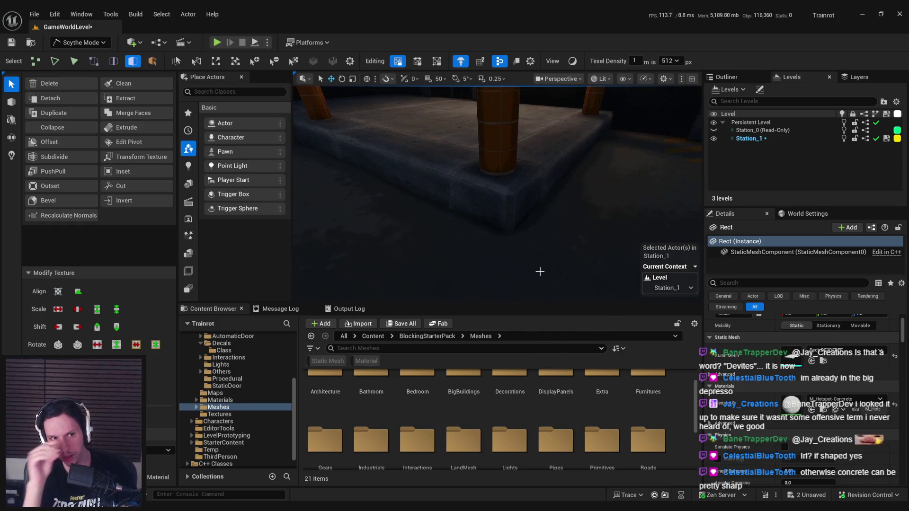
{"action": "left_click", "coordinate": [509, 220]}
{"action": "key", "text": "Escape"}
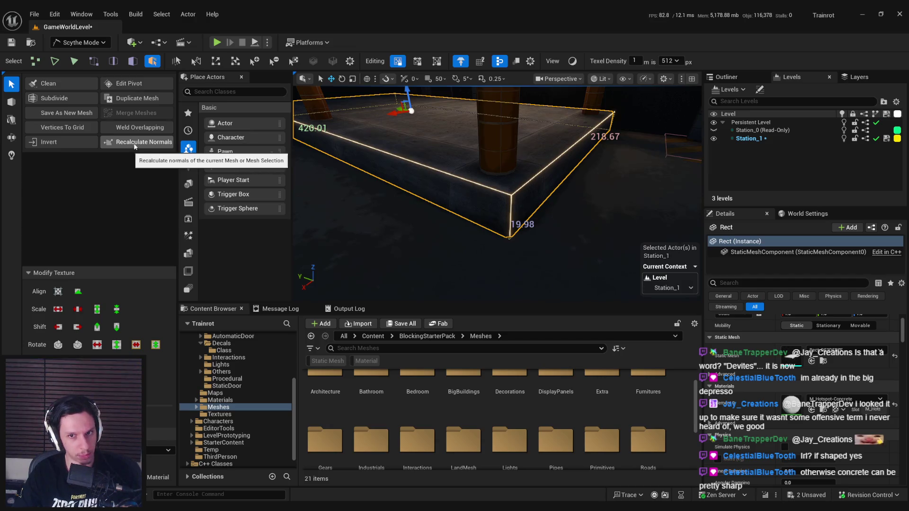
Step: Recalculate the platform slab's normals for clean shading
{"action": "scroll", "coordinate": [465, 189], "scroll_direction": "up", "scroll_amount": 3}
{"action": "key", "text": "3"}
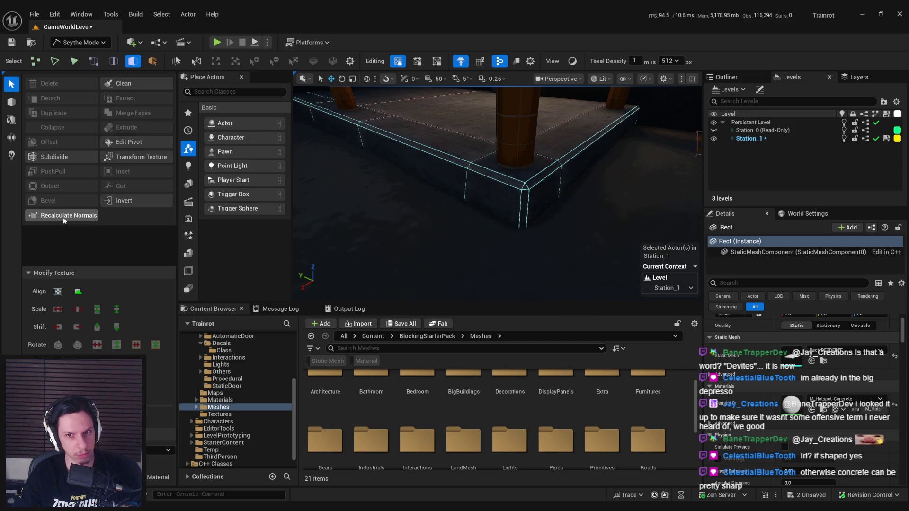
{"action": "scroll", "coordinate": [428, 213], "scroll_direction": "up", "scroll_amount": 2}
{"action": "mouse_move", "coordinate": [497, 237]}
{"action": "left_mouse_down"}
{"action": "mouse_move", "coordinate": [502, 227]}
{"action": "mouse_move", "coordinate": [501, 243]}
{"action": "left_mouse_up"}
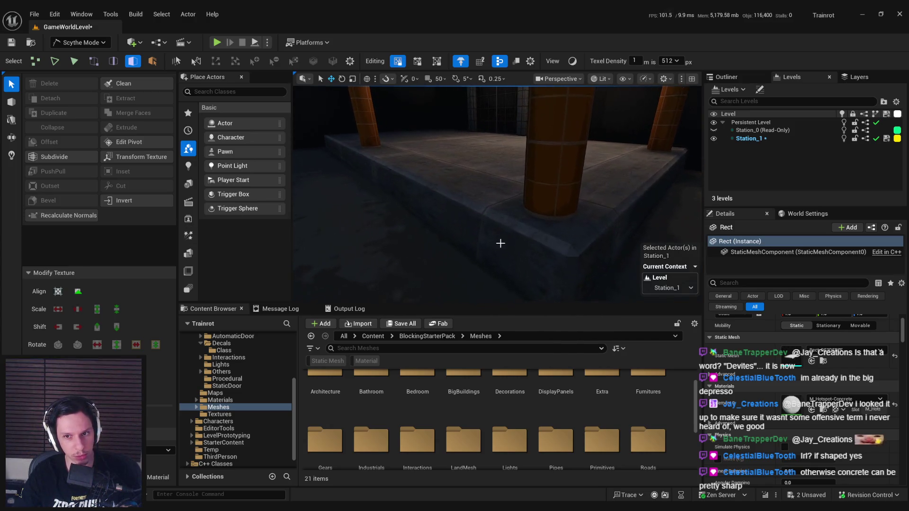
{"action": "left_click", "coordinate": [455, 217]}
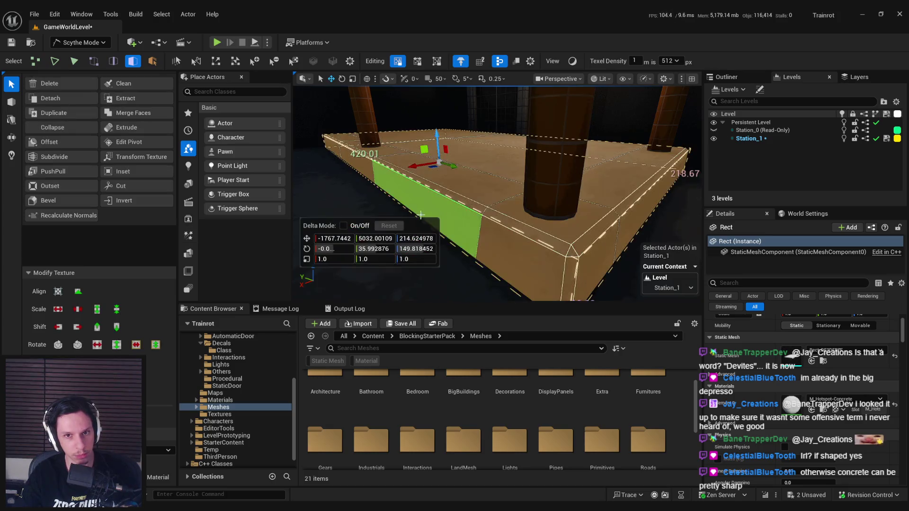
{"action": "left_click", "coordinate": [57, 215]}
{"action": "left_click_drag", "start_coordinate": [398, 213], "coordinate": [398, 189]}
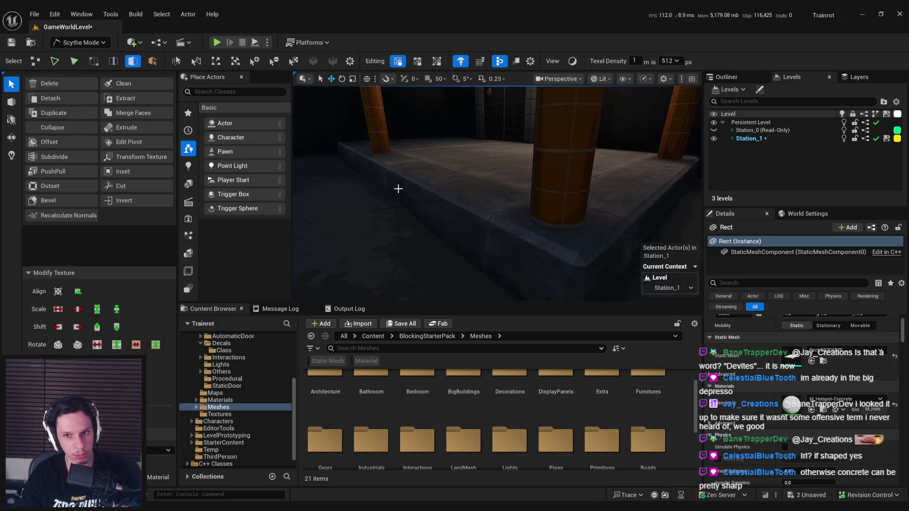
{"action": "left_click", "coordinate": [398, 189]}
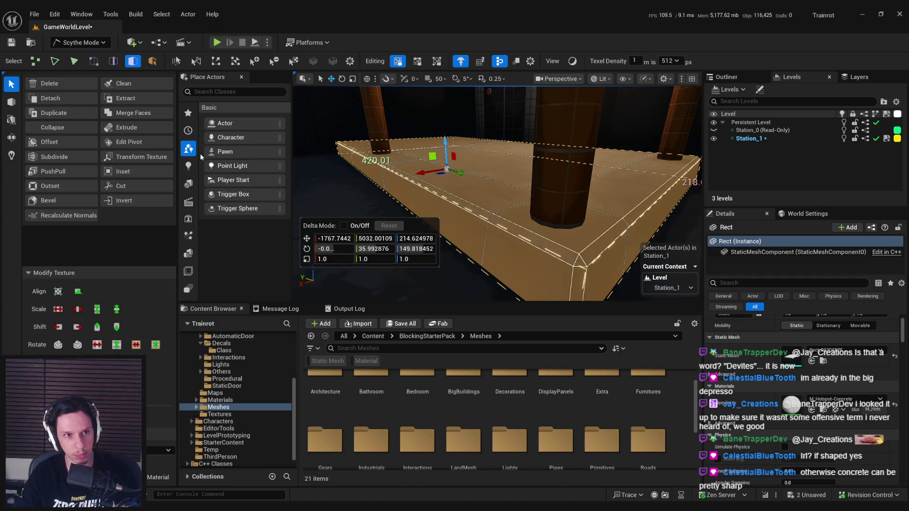
{"action": "left_click_drag", "start_coordinate": [379, 174], "coordinate": [379, 148]}
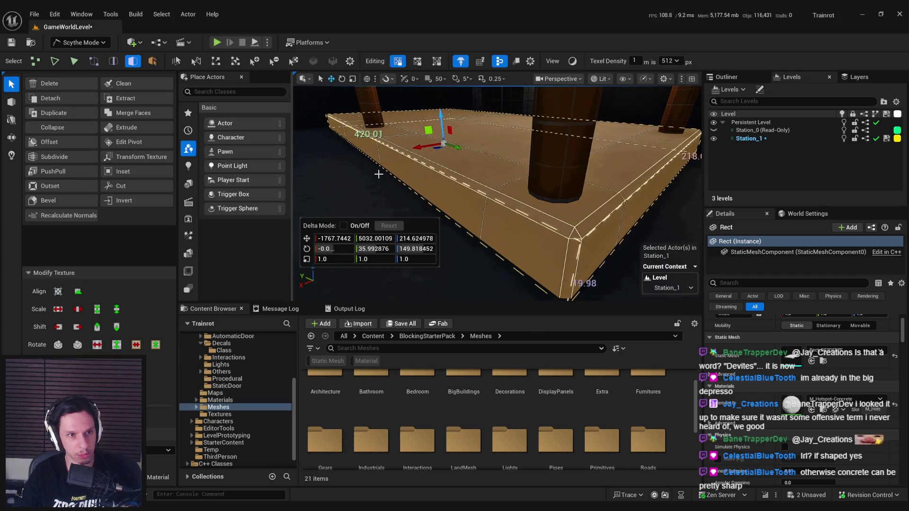
{"action": "key", "text": "Escape"}
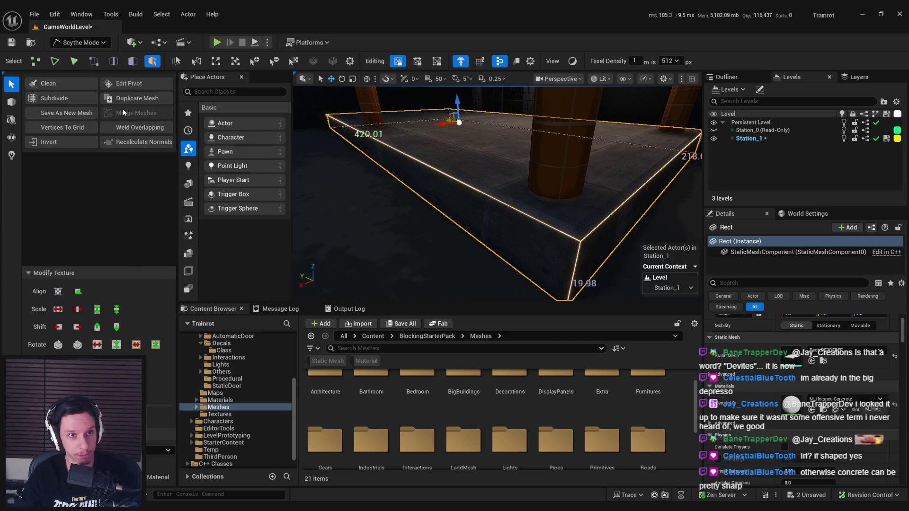
Step: Inspect the slab's corner edge and the floor base mesh in edge mode
{"action": "key", "text": "3"}
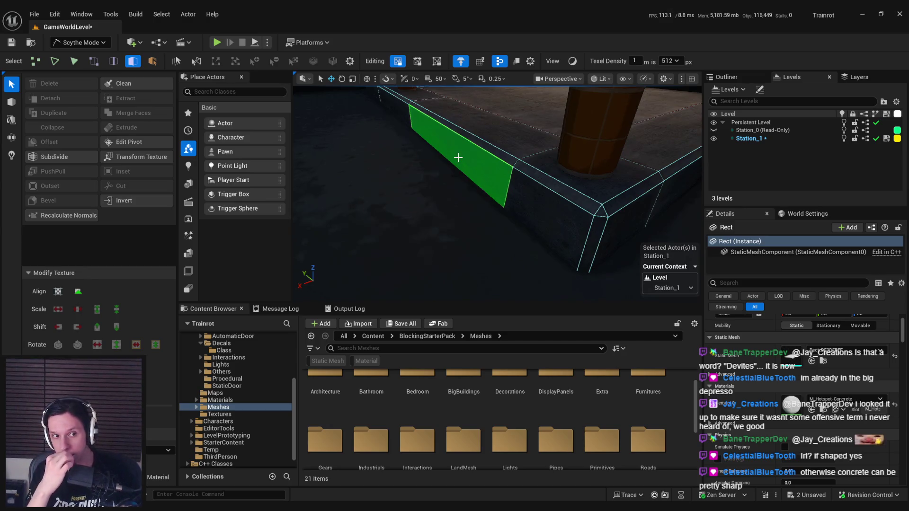
{"action": "key", "text": "2"}
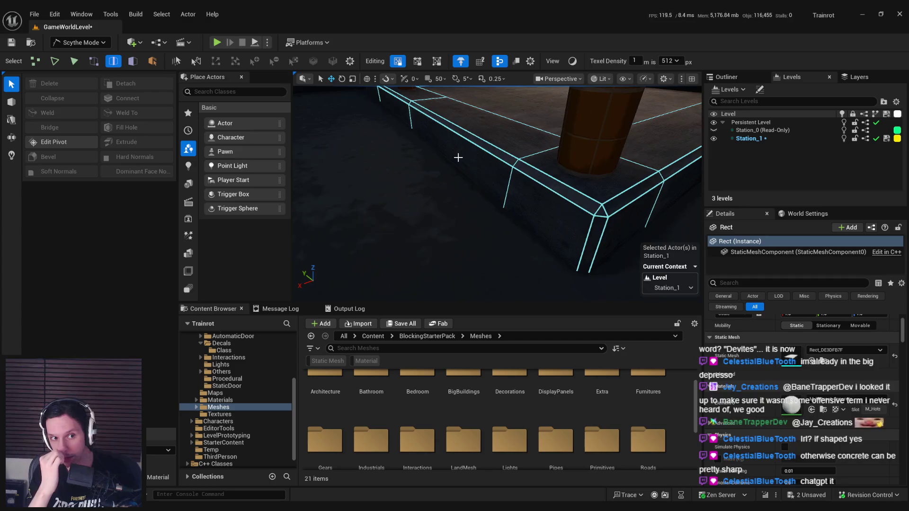
{"action": "mouse_move", "coordinate": [457, 141]}
{"action": "left_mouse_down"}
{"action": "mouse_move", "coordinate": [432, 180]}
{"action": "mouse_move", "coordinate": [537, 198]}
{"action": "mouse_move", "coordinate": [531, 212]}
{"action": "mouse_move", "coordinate": [481, 216]}
{"action": "left_mouse_up"}
{"action": "left_click", "coordinate": [432, 181]}
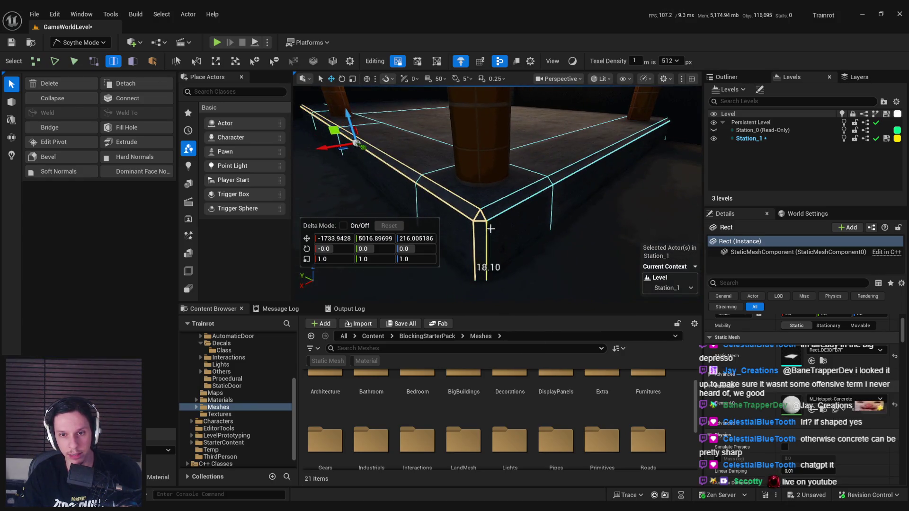
{"action": "mouse_move", "coordinate": [496, 199]}
{"action": "left_mouse_down"}
{"action": "mouse_move", "coordinate": [478, 203]}
{"action": "mouse_move", "coordinate": [561, 205]}
{"action": "mouse_move", "coordinate": [471, 203]}
{"action": "left_mouse_up"}
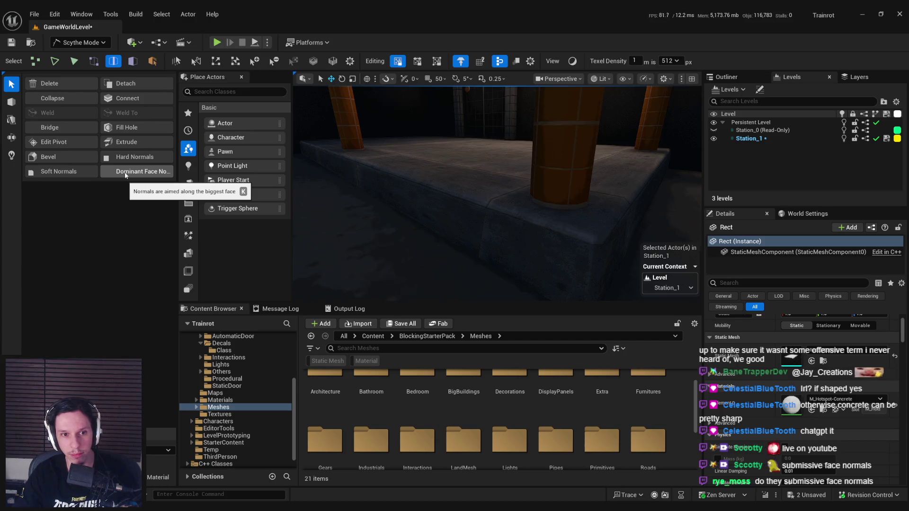
{"action": "left_click", "coordinate": [501, 225]}
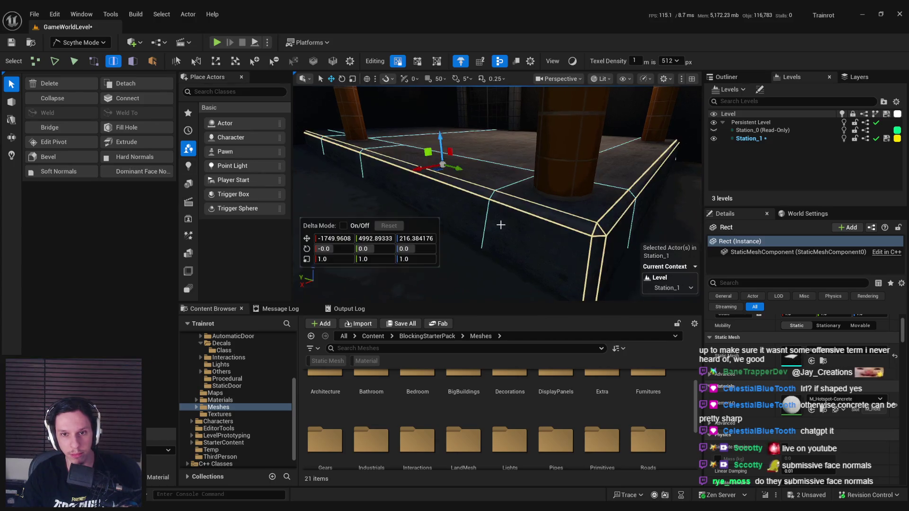
{"action": "left_click", "coordinate": [133, 61]}
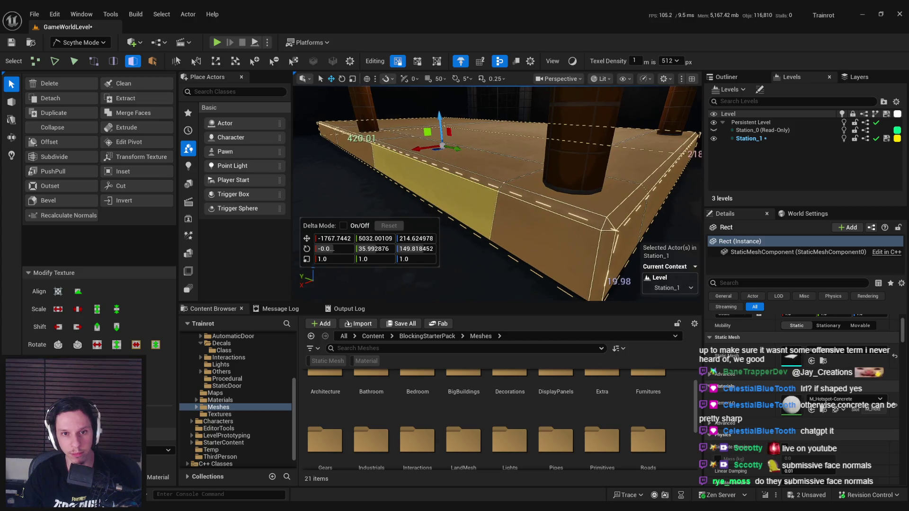
{"action": "key", "text": "2"}
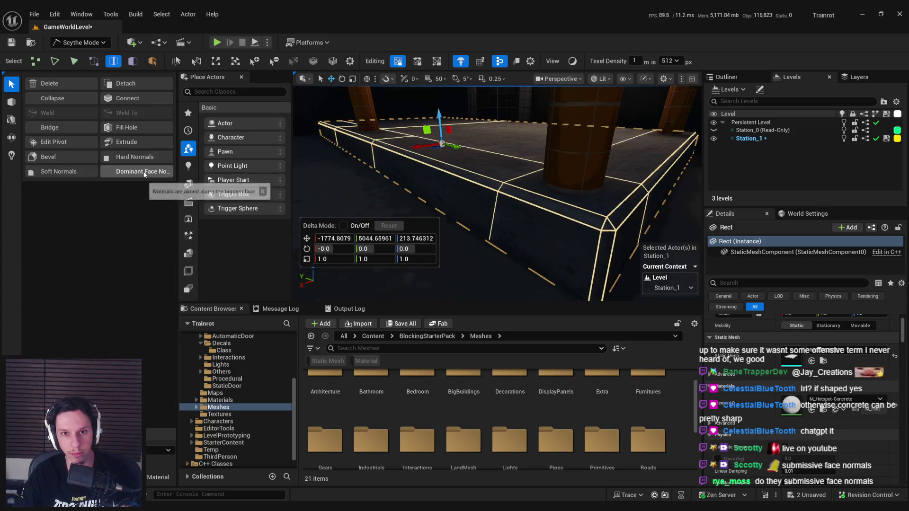
{"action": "scroll", "coordinate": [318, 74], "scroll_direction": "up", "scroll_amount": 4}
Step: Fly the camera to the lit door and save the level with Ctrl+S
{"action": "key", "text": "Up"}
{"action": "key", "text": "Up"}
{"action": "key", "text": "Up"}
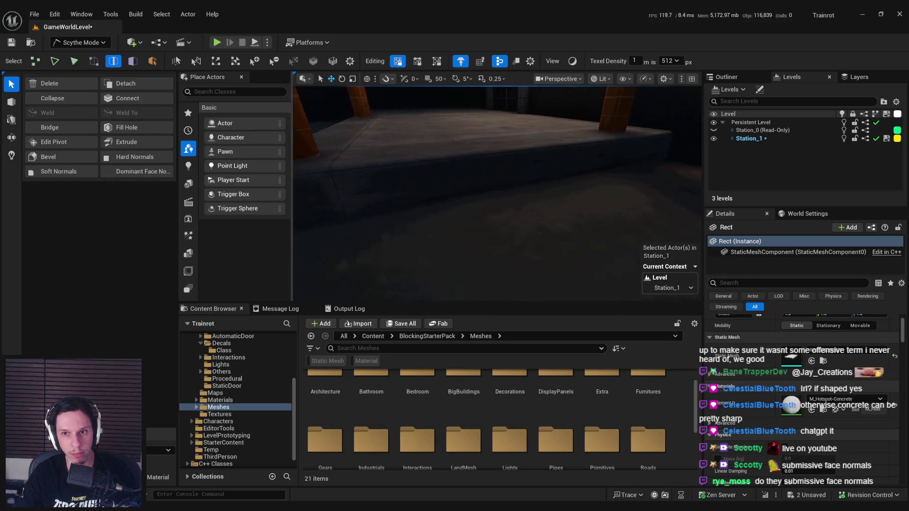
{"action": "key", "text": "Up"}
{"action": "key", "text": "Up"}
{"action": "key", "text": "Up"}
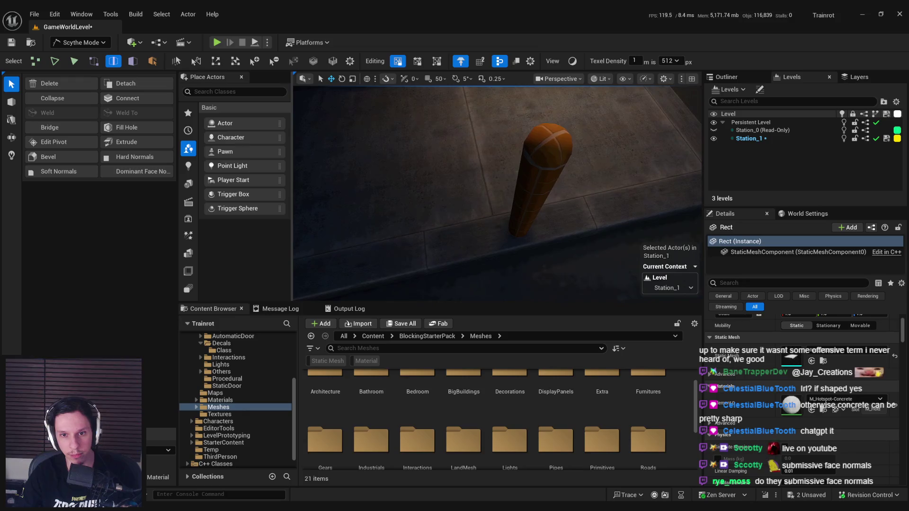
{"action": "key", "text": "Down"}
{"action": "key", "text": "Down"}
{"action": "key", "text": "Down"}
{"action": "key", "text": "Up"}
{"action": "key", "text": "Up"}
{"action": "key", "text": "Up"}
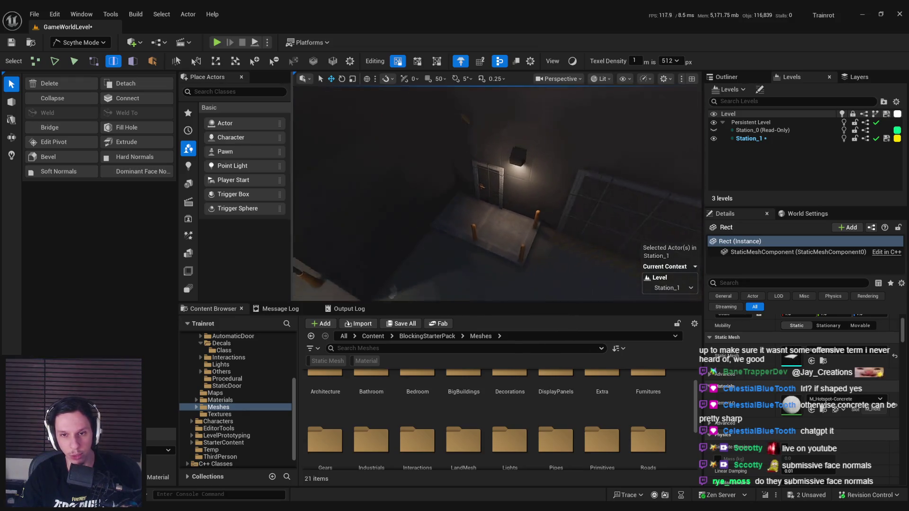
{"action": "key", "text": "Up"}
{"action": "key", "text": "Up"}
{"action": "key", "text": "ctrl+s"}
{"action": "key", "text": "Down"}
{"action": "key", "text": "Down"}
{"action": "key", "text": "Down"}
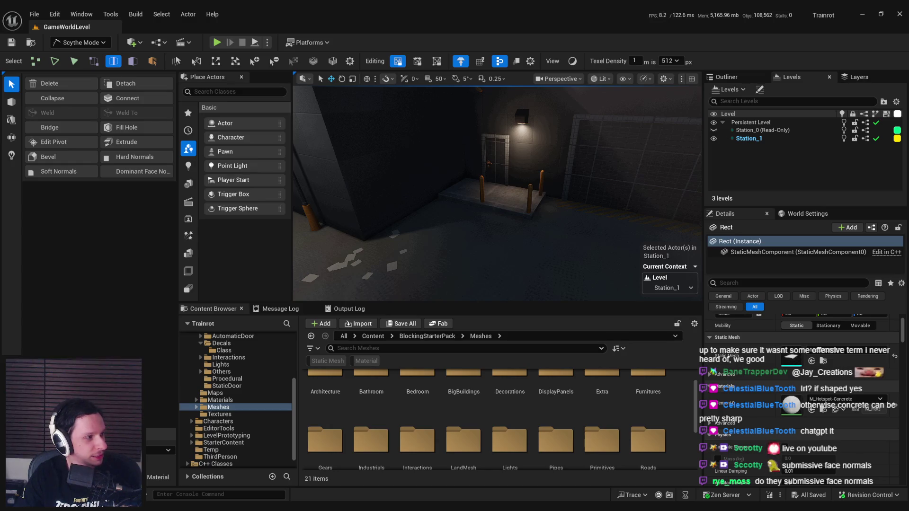
Step: Look over the grated gate, lit doorway and bollards, then exit the modelling tools
{"action": "mouse_move", "coordinate": [427, 190]}
{"action": "left_mouse_down"}
{"action": "mouse_move", "coordinate": [504, 121]}
{"action": "mouse_move", "coordinate": [583, 126]}
{"action": "left_mouse_up"}
{"action": "left_click_drag", "start_coordinate": [474, 166], "coordinate": [379, 166]}
{"action": "left_click_drag", "start_coordinate": [473, 190], "coordinate": [554, 185]}
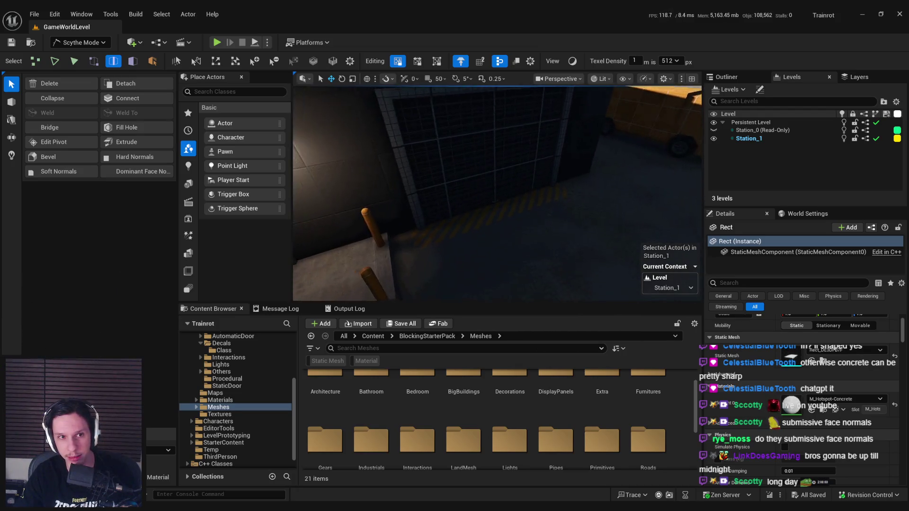
{"action": "left_click", "coordinate": [80, 42]}
Step: Switch to Selection Mode and move the view in to the bollard platform
{"action": "left_click", "coordinate": [80, 58]}
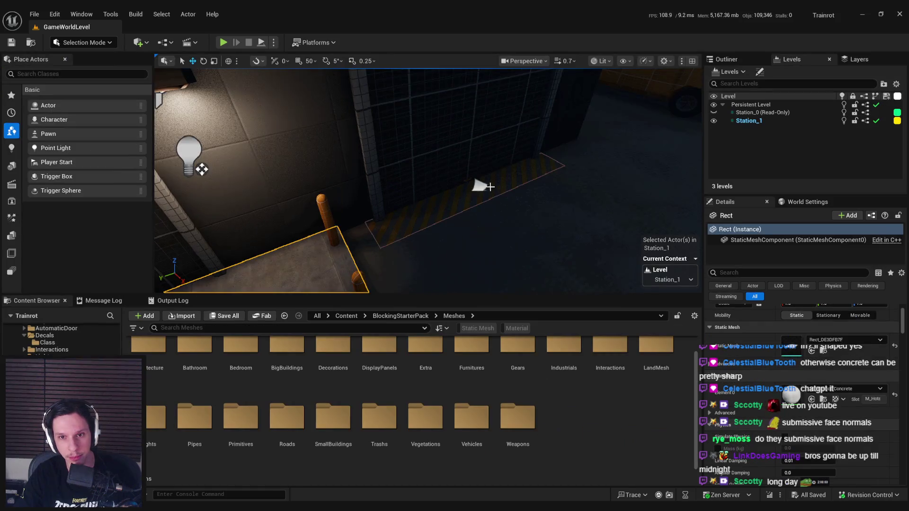
{"action": "left_click", "coordinate": [480, 185]}
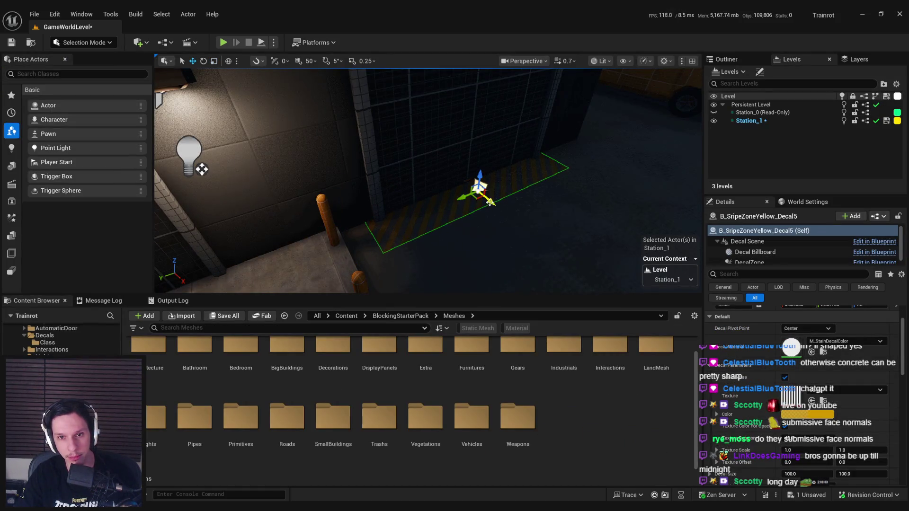
{"action": "mouse_move", "coordinate": [493, 204]}
{"action": "left_mouse_down"}
{"action": "mouse_move", "coordinate": [454, 185]}
{"action": "mouse_move", "coordinate": [455, 147]}
{"action": "mouse_move", "coordinate": [379, 142]}
{"action": "mouse_move", "coordinate": [388, 138]}
{"action": "mouse_move", "coordinate": [388, 151]}
{"action": "mouse_move", "coordinate": [384, 137]}
{"action": "mouse_move", "coordinate": [360, 145]}
{"action": "left_mouse_up"}
{"action": "left_click_drag", "start_coordinate": [487, 234], "coordinate": [490, 237]}
Step: Set the three SM_MetalPost bollards' Element 0 to MI_Hotspot-PaintedMetalTrim-SoftOrange
{"action": "left_click", "coordinate": [530, 239]}
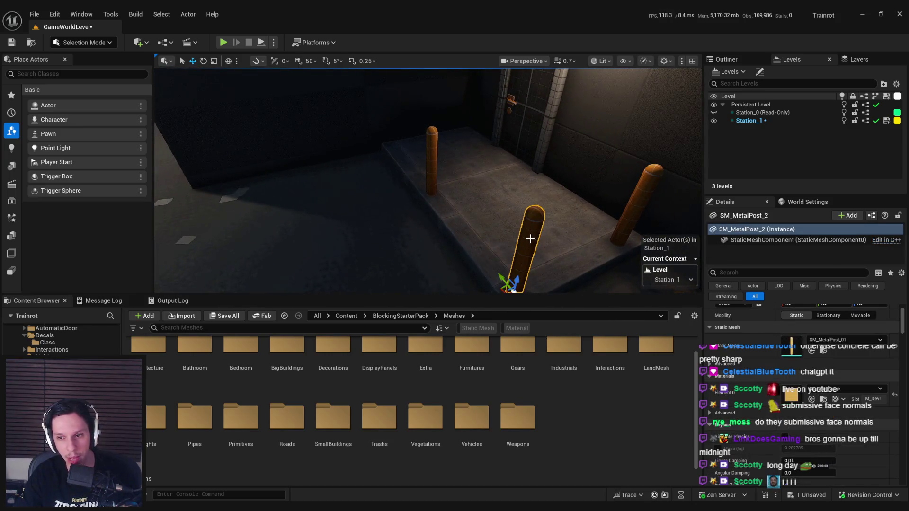
{"action": "left_click", "coordinate": [432, 151], "text": "ctrl"}
{"action": "left_click", "coordinate": [639, 199], "text": "ctrl"}
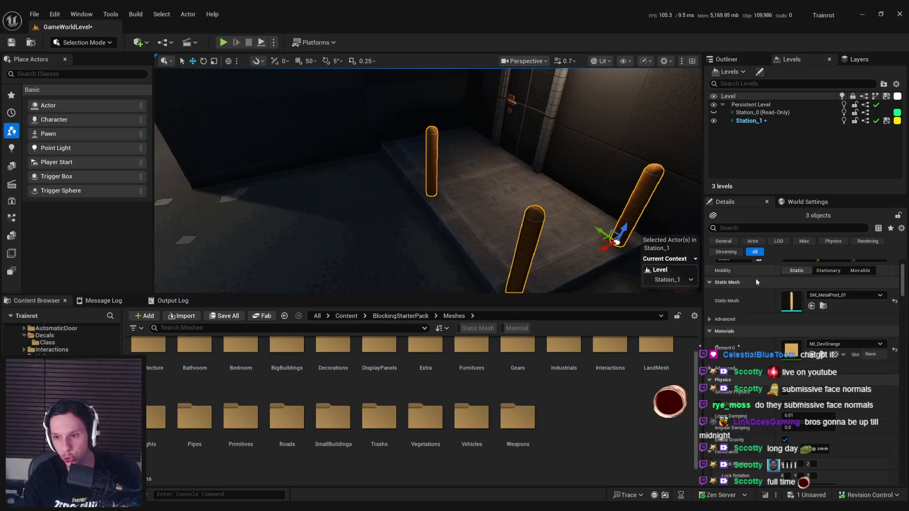
{"action": "left_click", "coordinate": [815, 344]}
{"action": "type", "text": "e"}
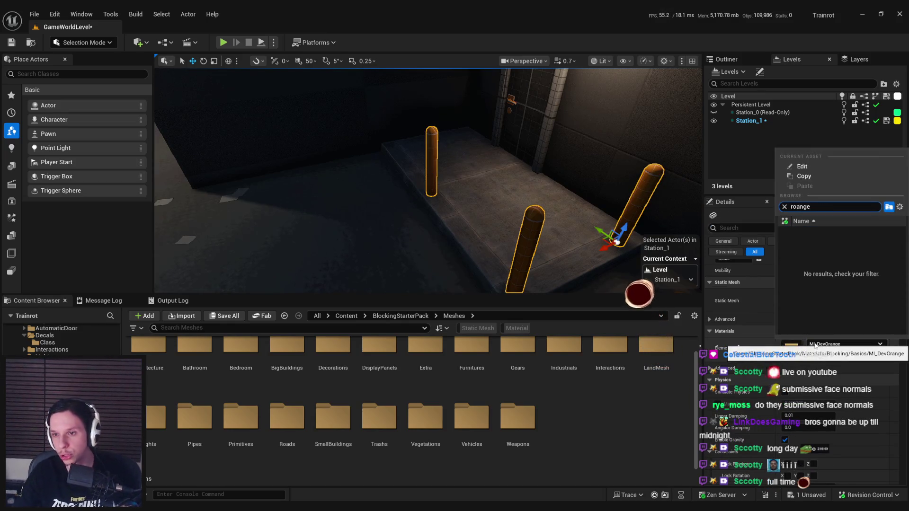
{"action": "type", "text": "nge"}
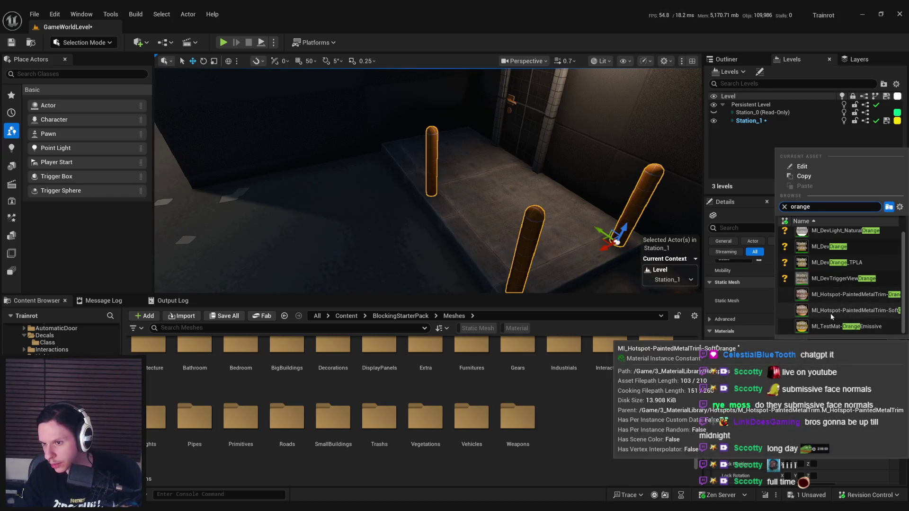
{"action": "left_click", "coordinate": [830, 312]}
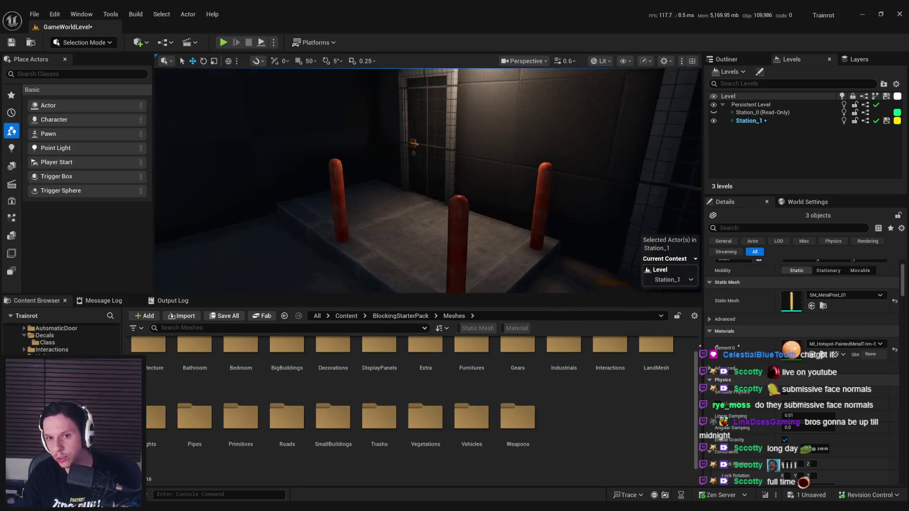
{"action": "left_click", "coordinate": [845, 344]}
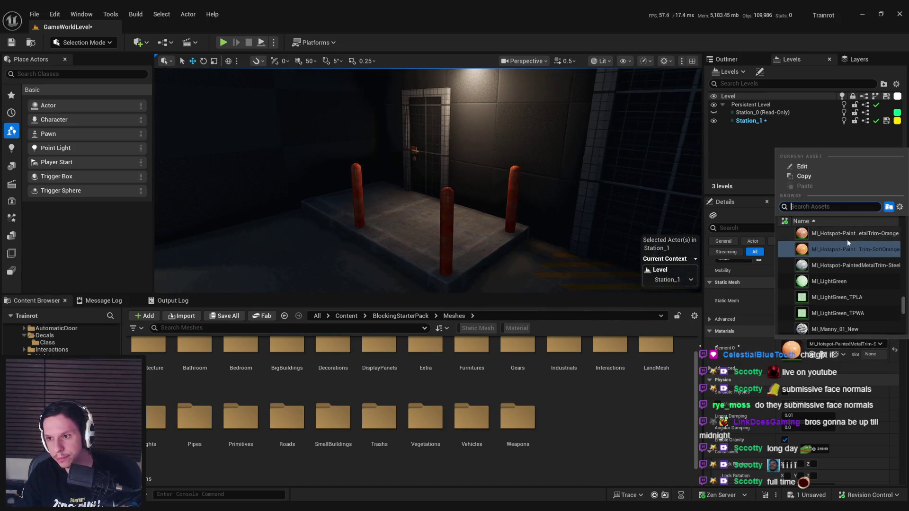
{"action": "left_click", "coordinate": [847, 239]}
Step: Frame the bollards and fly back through the station to view them
{"action": "key", "text": "f"}
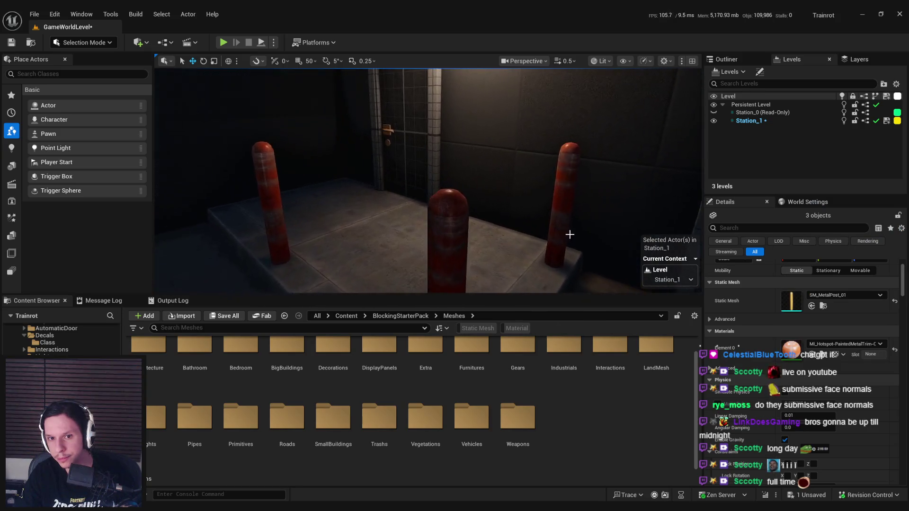
{"action": "key", "text": "s"}
{"action": "scroll", "coordinate": [570, 229], "scroll_direction": "up", "scroll_amount": 2}
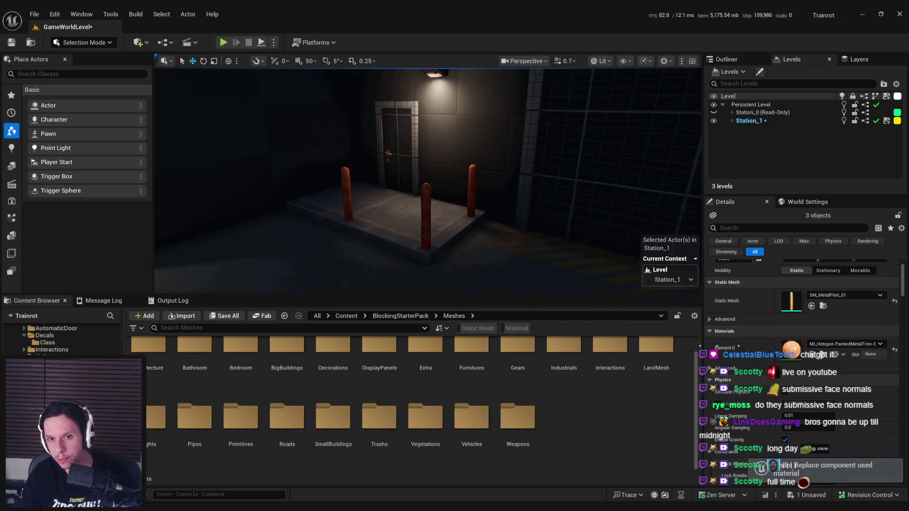
{"action": "key", "text": "w"}
{"action": "scroll", "coordinate": [429, 180], "scroll_direction": "up", "scroll_amount": 1}
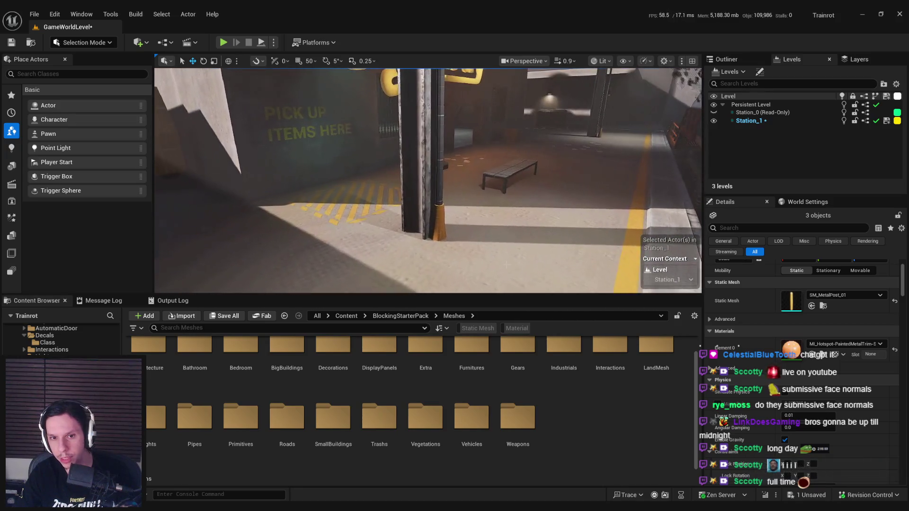
Step: Set both lamp posts' Element 1 material to MI_DevOrange
{"action": "left_click", "coordinate": [443, 227]}
{"action": "left_click", "coordinate": [601, 133], "text": "ctrl"}
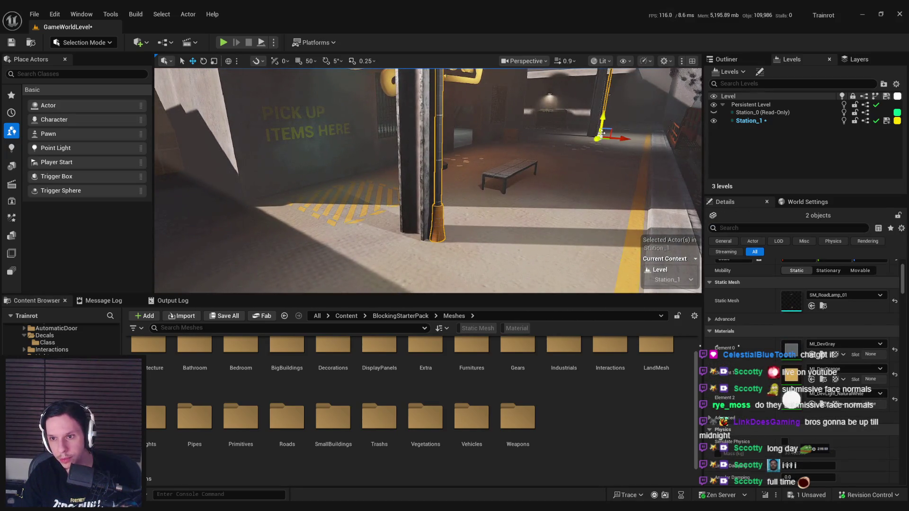
{"action": "left_click", "coordinate": [830, 369]}
{"action": "type", "text": "soft orange"}
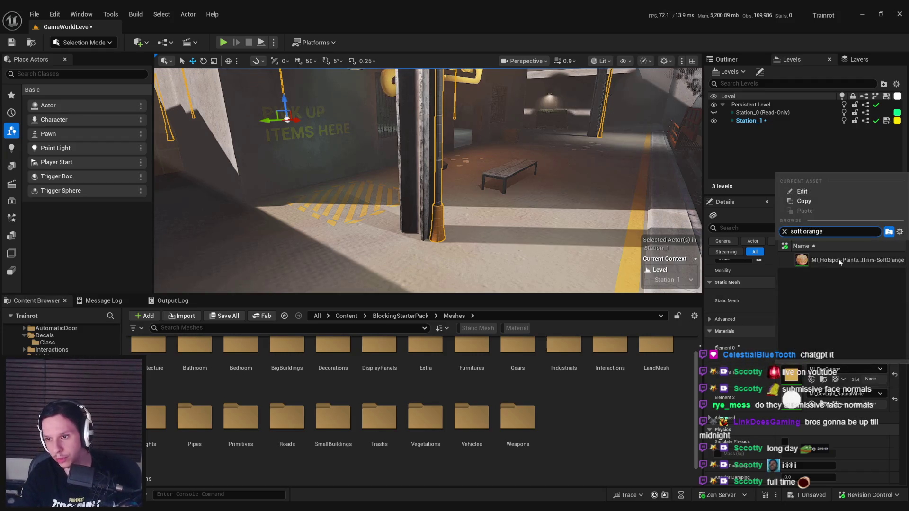
{"action": "left_click", "coordinate": [839, 258]}
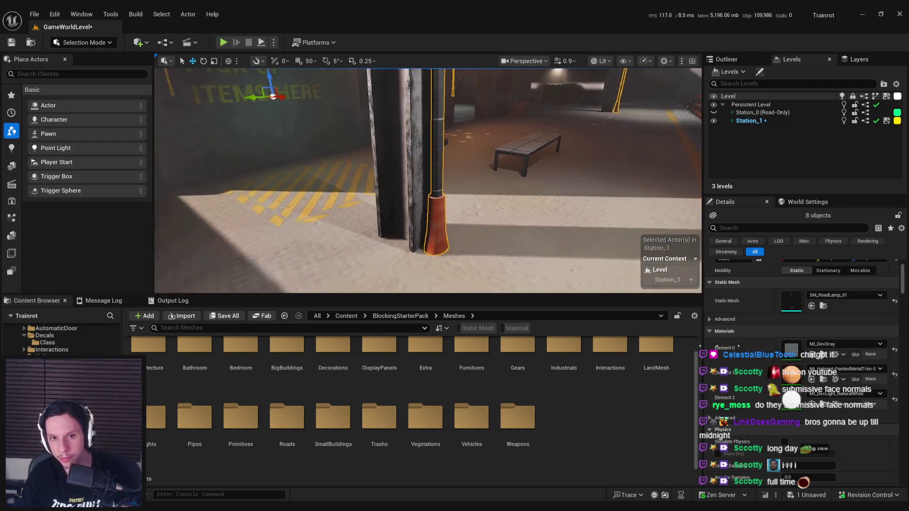
{"action": "mouse_move", "coordinate": [523, 240]}
{"action": "left_mouse_down"}
{"action": "mouse_move", "coordinate": [510, 262]}
{"action": "mouse_move", "coordinate": [488, 263]}
{"action": "mouse_move", "coordinate": [511, 262]}
{"action": "left_mouse_up"}
Step: Change the bollards' Element 0 to Steel painted metal, then to Dark PaintedMetalTrim
{"action": "left_click", "coordinate": [435, 204]}
{"action": "left_click", "coordinate": [351, 166], "text": "ctrl"}
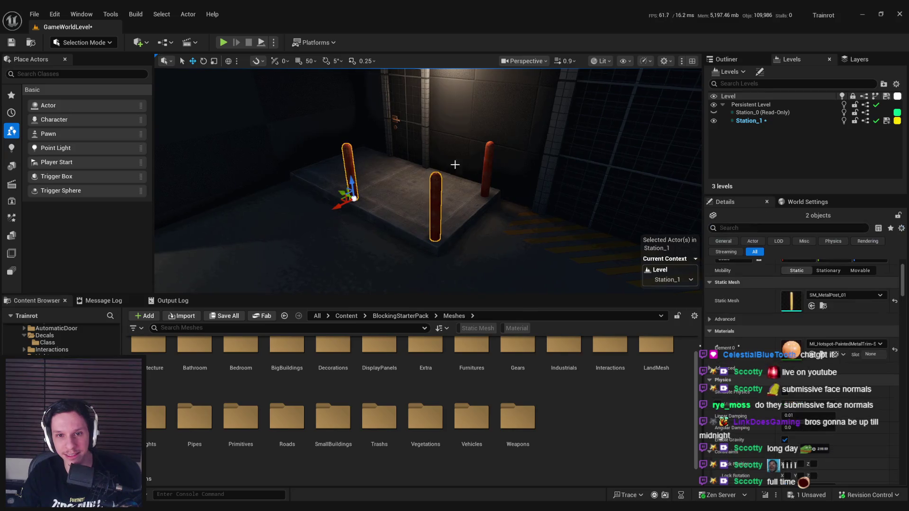
{"action": "scroll", "coordinate": [474, 211], "scroll_direction": "down", "scroll_amount": 5}
{"action": "left_click", "coordinate": [845, 344]}
{"action": "scroll", "coordinate": [832, 298], "scroll_direction": "up", "scroll_amount": 1}
{"action": "left_click", "coordinate": [832, 298]}
{"action": "scroll", "coordinate": [522, 271], "scroll_direction": "up", "scroll_amount": 5}
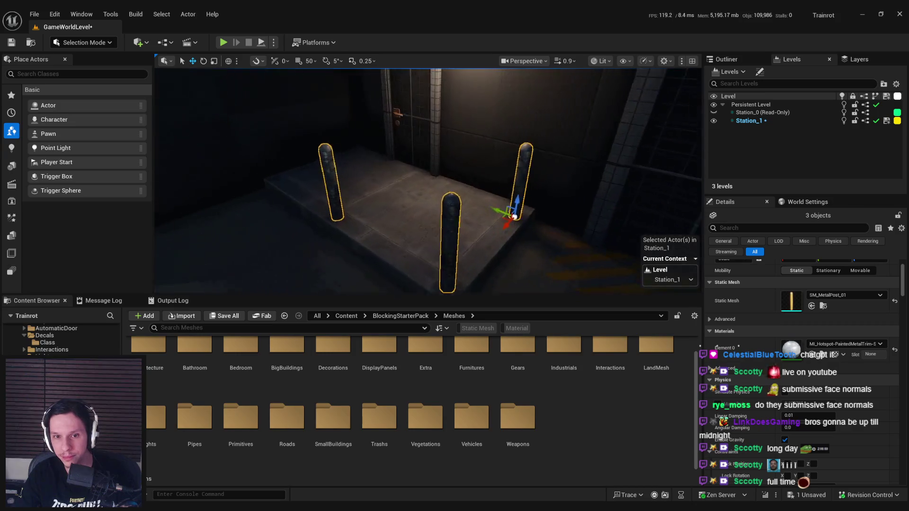
{"action": "left_click_drag", "start_coordinate": [522, 272], "coordinate": [522, 258]}
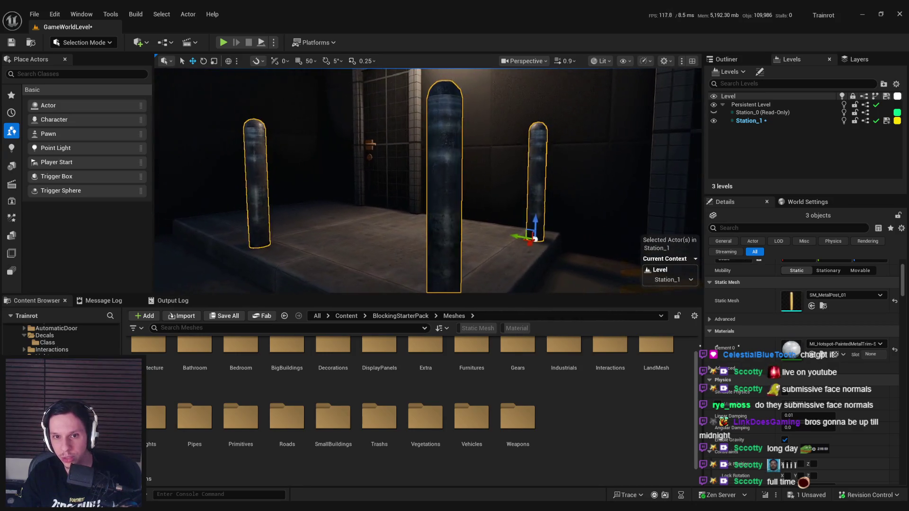
{"action": "left_click", "coordinate": [846, 344]}
{"action": "scroll", "coordinate": [843, 280], "scroll_direction": "up", "scroll_amount": 2}
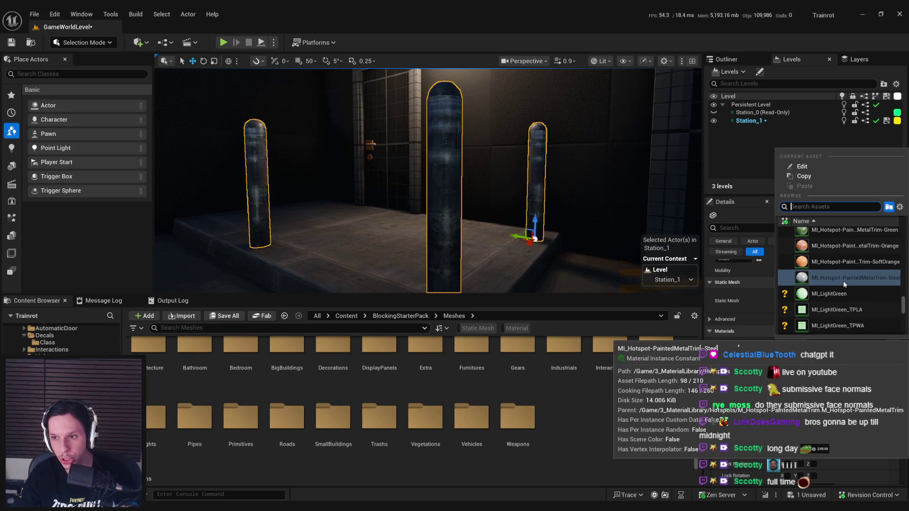
{"action": "scroll", "coordinate": [840, 247], "scroll_direction": "up", "scroll_amount": 2}
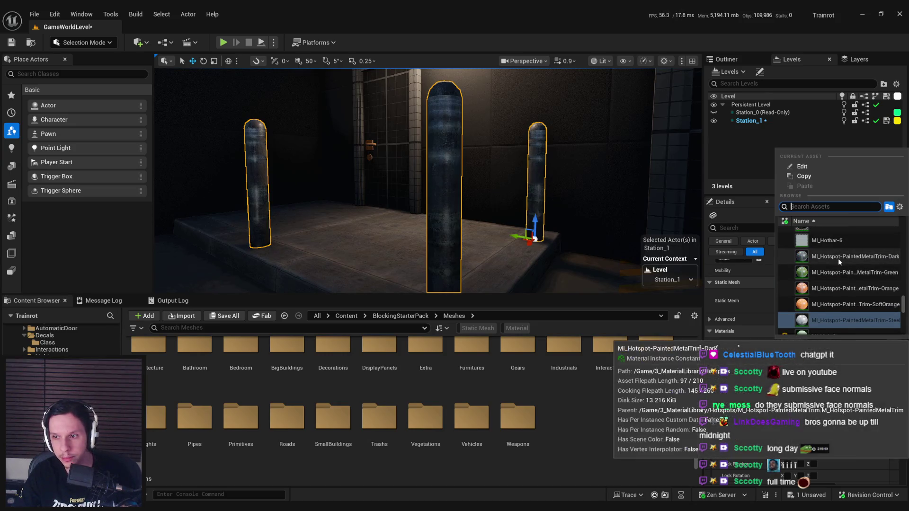
{"action": "left_click", "coordinate": [839, 258]}
{"action": "mouse_move", "coordinate": [521, 261]}
{"action": "left_mouse_down"}
{"action": "mouse_move", "coordinate": [521, 270]}
{"action": "mouse_move", "coordinate": [237, 264]}
{"action": "mouse_move", "coordinate": [379, 264]}
{"action": "mouse_move", "coordinate": [379, 246]}
{"action": "mouse_move", "coordinate": [378, 266]}
{"action": "mouse_move", "coordinate": [398, 280]}
{"action": "left_mouse_up"}
{"action": "key", "text": "g"}
Step: Duplicate the Rect slab as Rect2, rotate it to align with the door wall, then enter Scythe Mode
{"action": "left_click", "coordinate": [334, 182]}
{"action": "left_click_drag", "start_coordinate": [334, 183], "coordinate": [278, 171]}
{"action": "key", "text": "ctrl+d"}
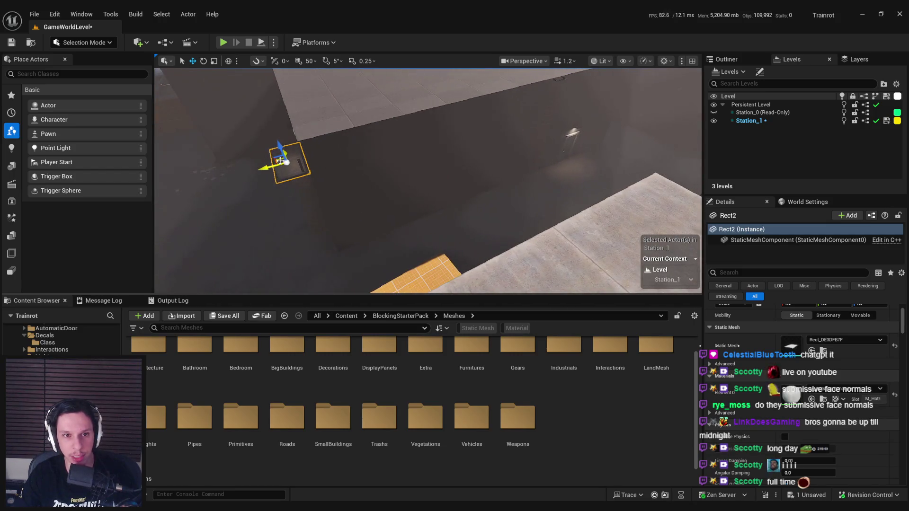
{"action": "key", "text": "f"}
{"action": "key", "text": "e"}
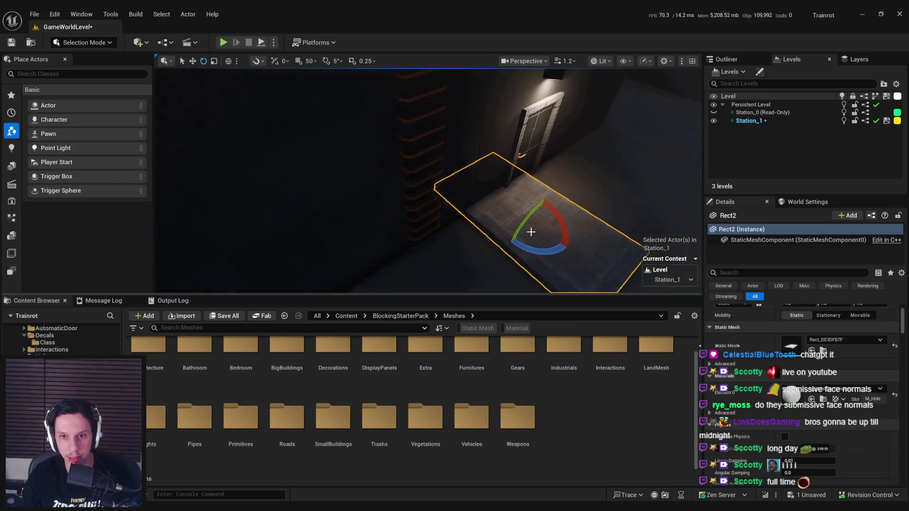
{"action": "key", "text": "ctrl+z"}
{"action": "mouse_move", "coordinate": [514, 252]}
{"action": "left_mouse_down"}
{"action": "mouse_move", "coordinate": [524, 262]}
{"action": "mouse_move", "coordinate": [587, 258]}
{"action": "left_mouse_up"}
{"action": "key", "text": "w"}
{"action": "mouse_move", "coordinate": [504, 235]}
{"action": "left_mouse_down"}
{"action": "mouse_move", "coordinate": [365, 205]}
{"action": "mouse_move", "coordinate": [428, 211]}
{"action": "mouse_move", "coordinate": [484, 181]}
{"action": "mouse_move", "coordinate": [530, 185]}
{"action": "left_mouse_up"}
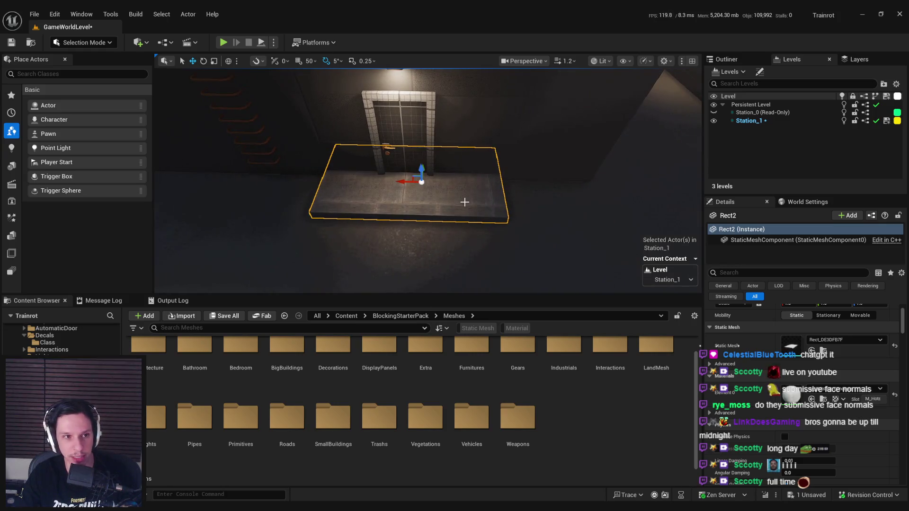
{"action": "mouse_move", "coordinate": [415, 177]}
{"action": "left_mouse_down"}
{"action": "mouse_move", "coordinate": [417, 156]}
{"action": "mouse_move", "coordinate": [414, 176]}
{"action": "left_mouse_up"}
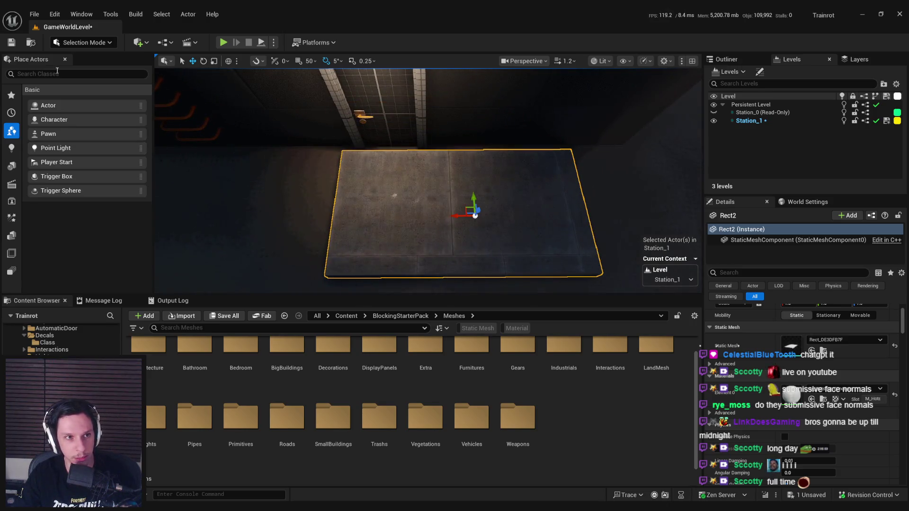
{"action": "left_click", "coordinate": [82, 42]}
{"action": "left_click", "coordinate": [76, 107]}
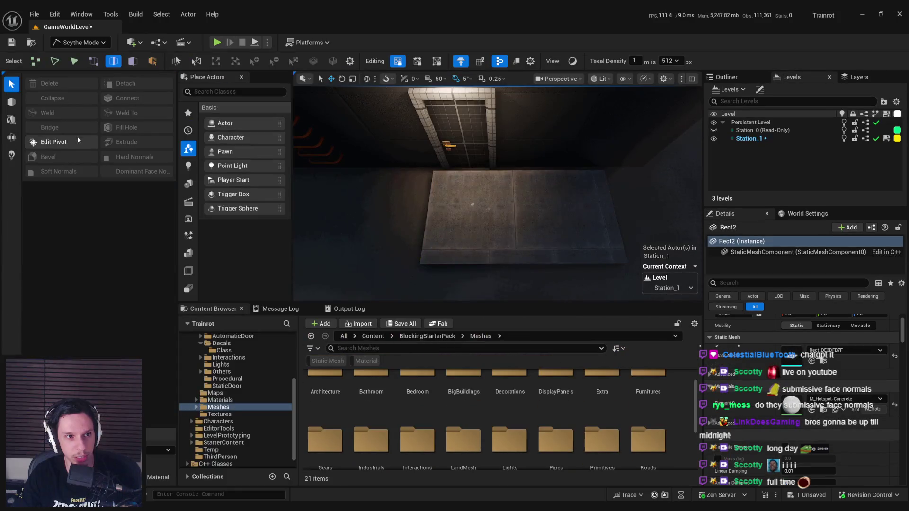
Step: Frame the existing slab, find its mesh asset in the Content Browser, and save the level
{"action": "key", "text": "f"}
{"action": "left_click", "coordinate": [481, 201]}
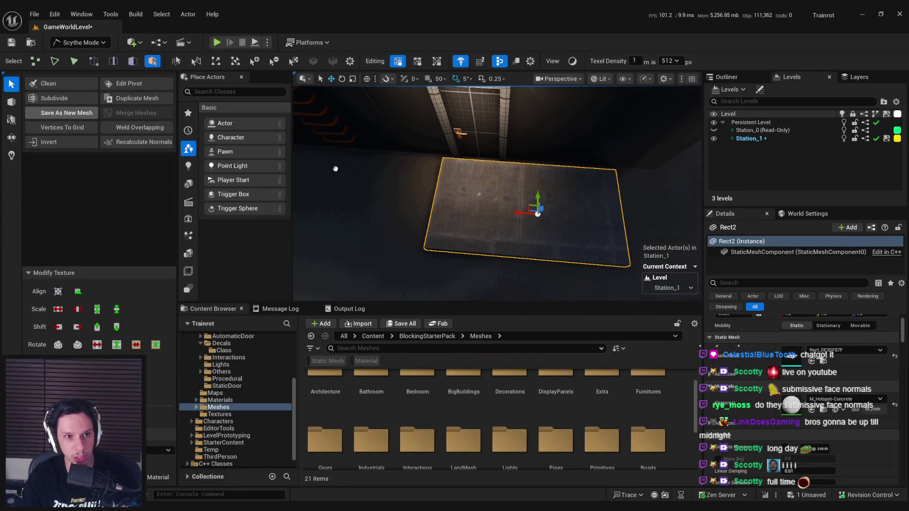
{"action": "scroll", "coordinate": [503, 227], "scroll_direction": "down", "scroll_amount": 3}
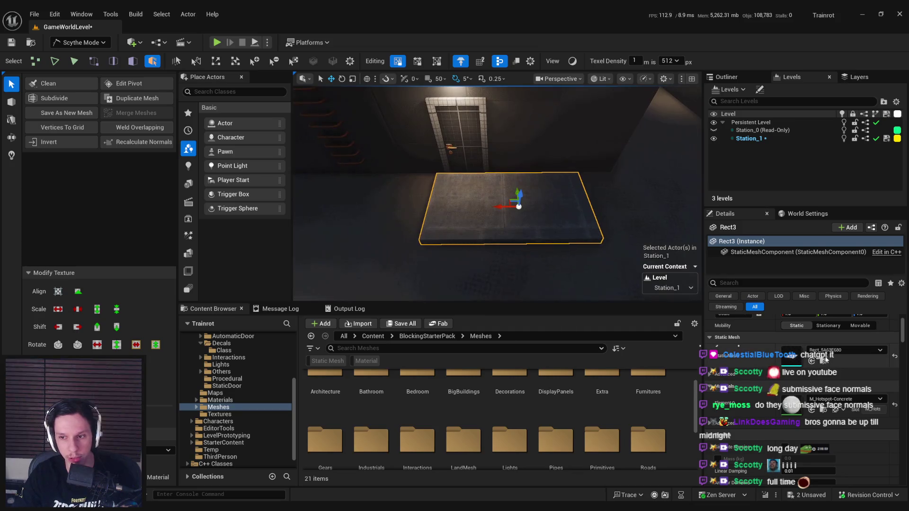
{"action": "key", "text": "ctrl+b"}
{"action": "mouse_move", "coordinate": [504, 429]}
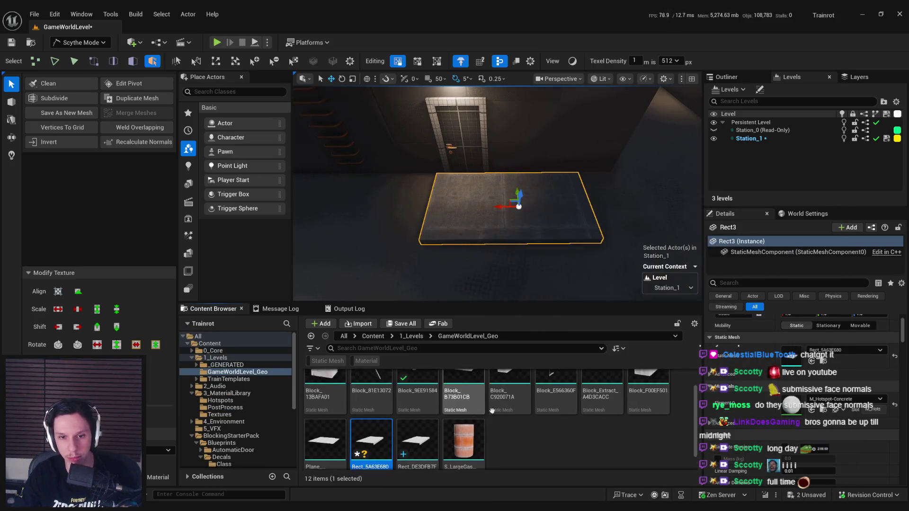
{"action": "scroll", "coordinate": [464, 416], "scroll_direction": "down", "scroll_amount": 2}
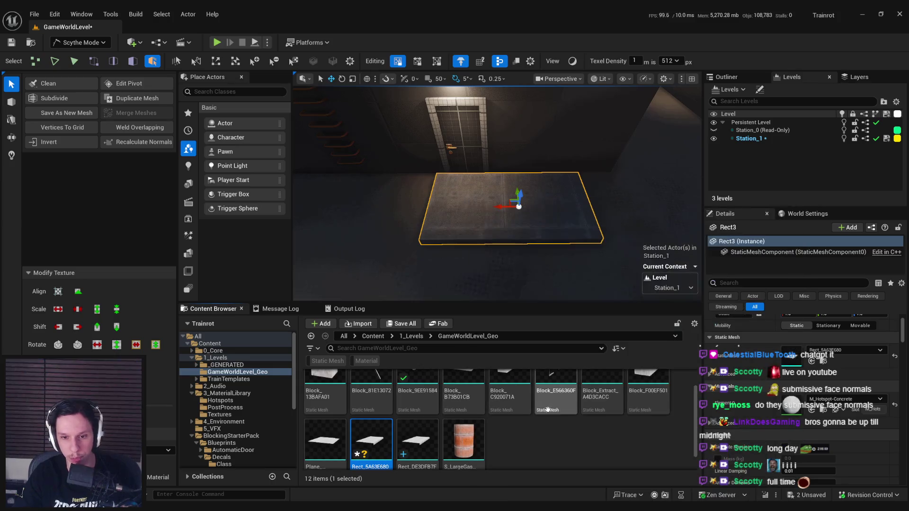
{"action": "scroll", "coordinate": [479, 296], "scroll_direction": "up", "scroll_amount": 2}
{"action": "key", "text": "ctrl+s"}
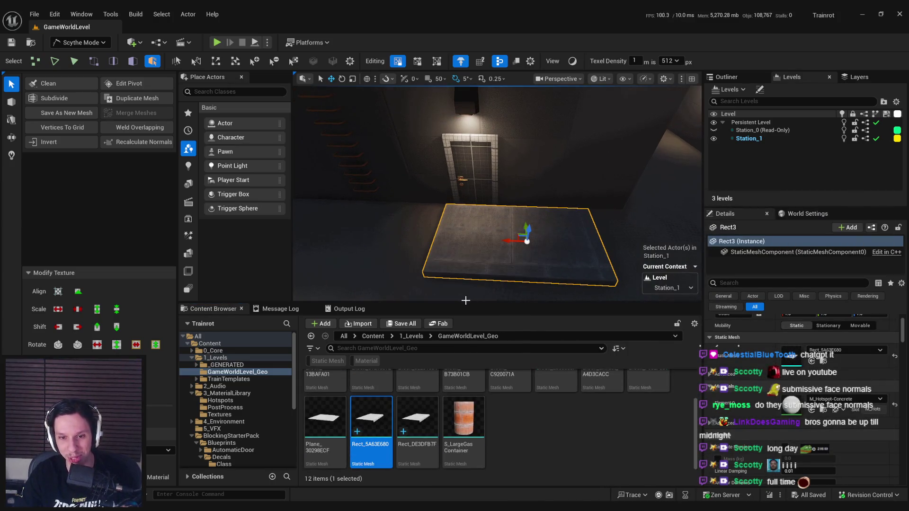
Step: Close Place Actors and drop another flat concrete slab on the floor in front of the door
{"action": "left_click", "coordinate": [241, 76]}
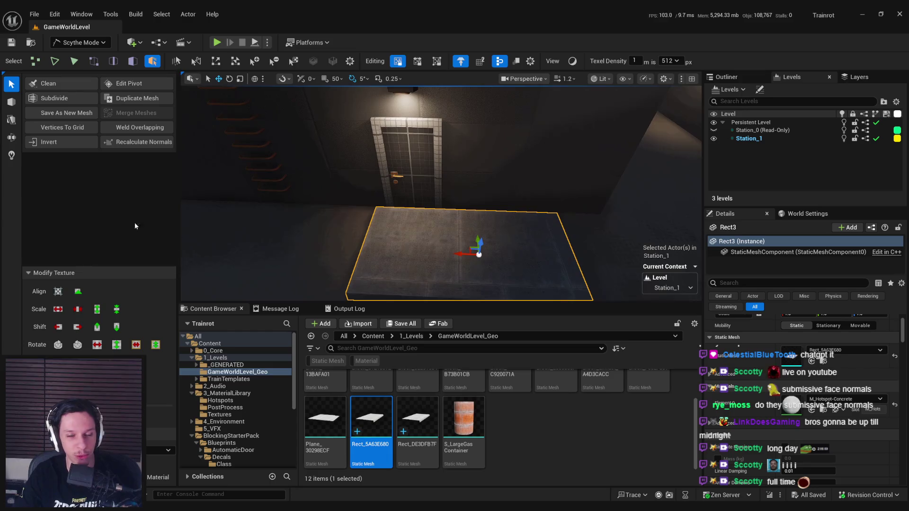
{"action": "scroll", "coordinate": [486, 412], "scroll_direction": "up", "scroll_amount": 1}
{"action": "scroll", "coordinate": [474, 412], "scroll_direction": "down", "scroll_amount": 1}
{"action": "scroll", "coordinate": [360, 408], "scroll_direction": "up", "scroll_amount": 1}
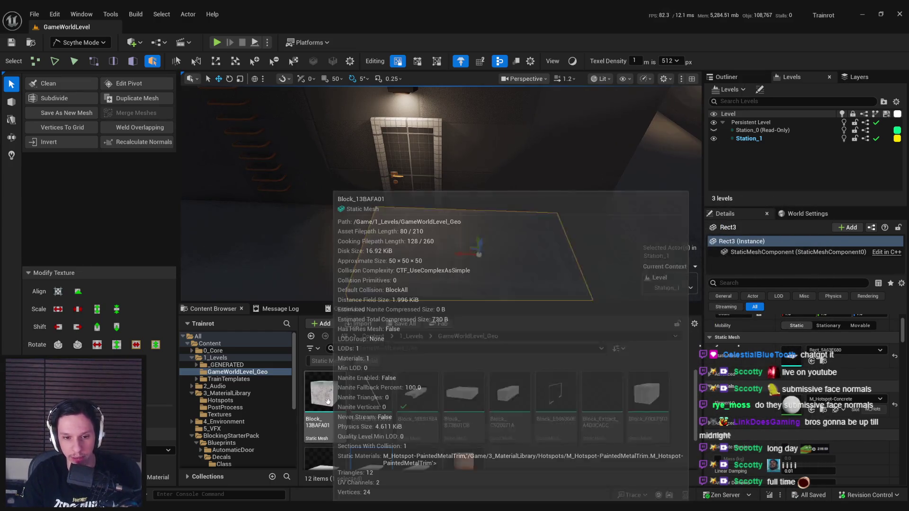
{"action": "left_click_drag", "start_coordinate": [419, 291], "coordinate": [477, 263]}
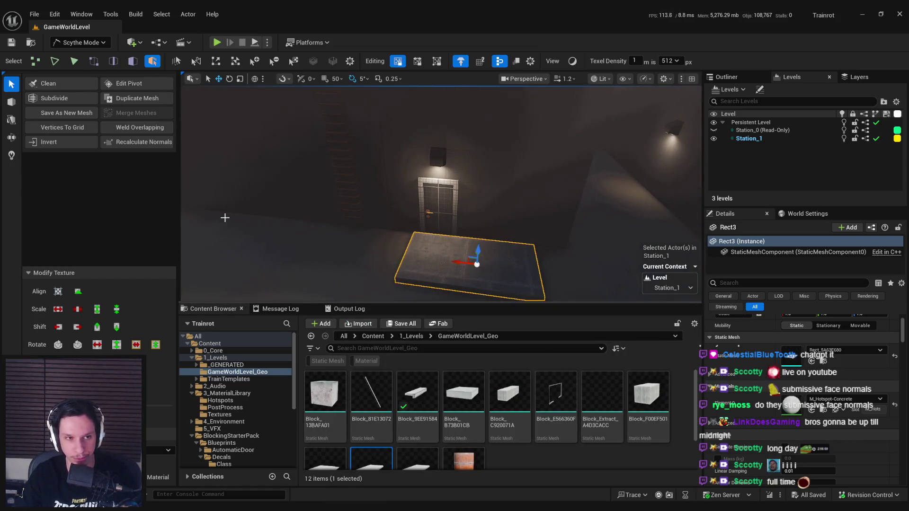
{"action": "key", "text": "f"}
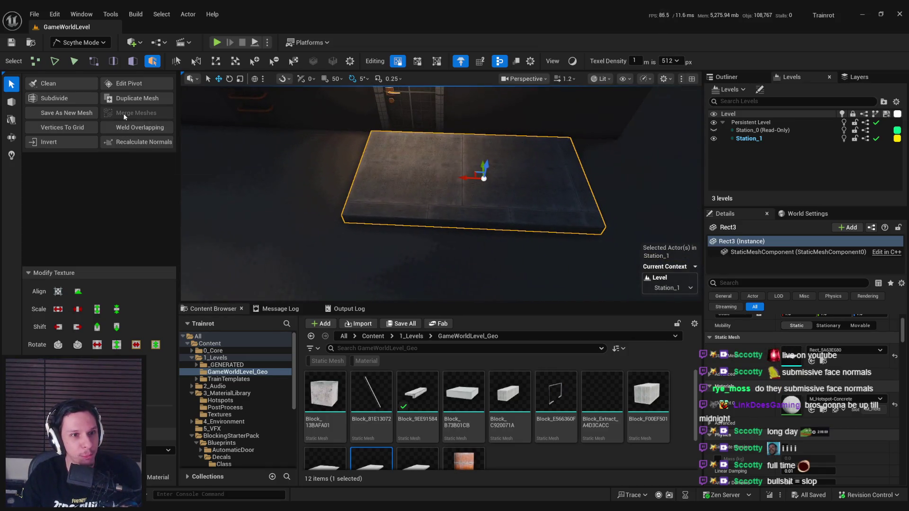
Step: Switch to PolyModel and select the new slab's top face
{"action": "key", "text": "2"}
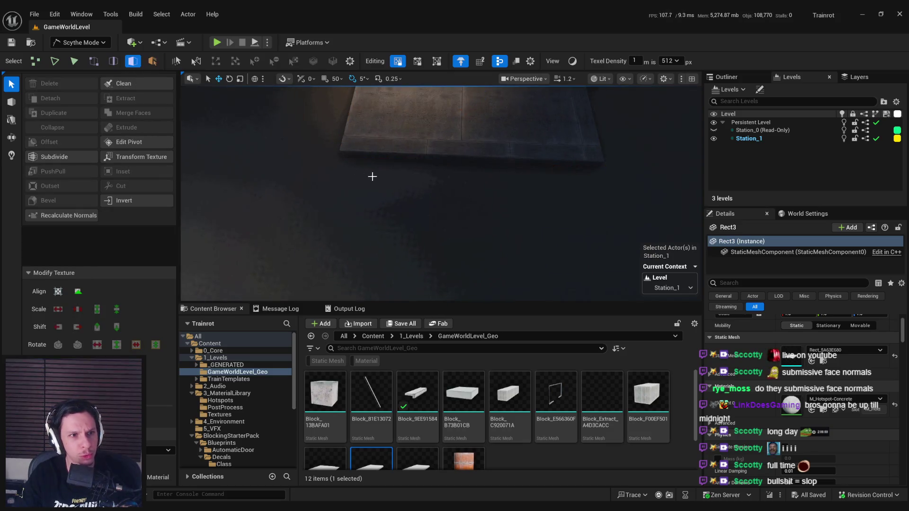
{"action": "left_click", "coordinate": [416, 133]}
{"action": "scroll", "coordinate": [410, 174], "scroll_direction": "down", "scroll_amount": 3}
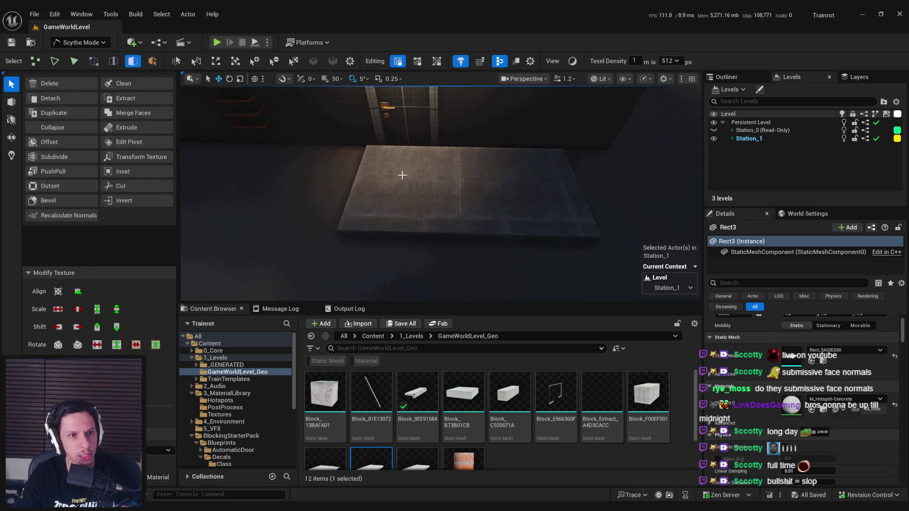
{"action": "left_click", "coordinate": [400, 177]}
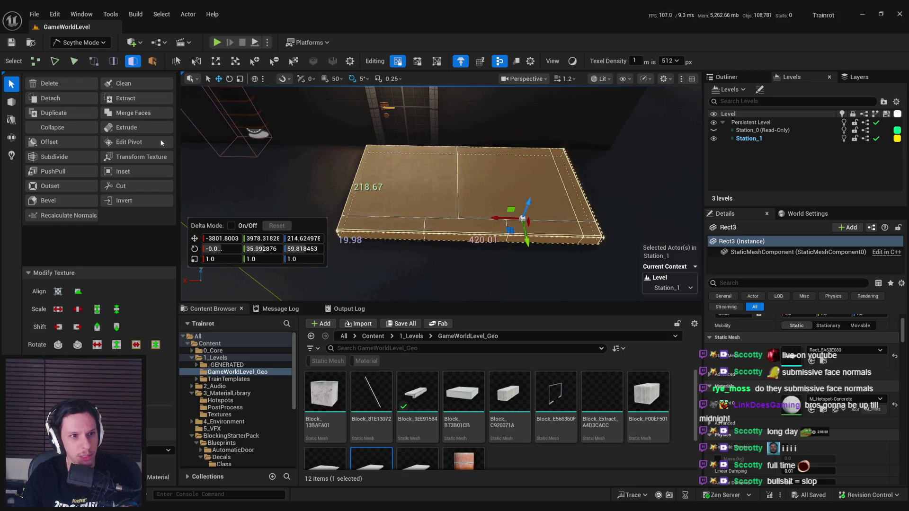
Step: Clip the slab with a vertical plane, keep only the first side, and accept the cut
{"action": "left_click", "coordinate": [12, 121]}
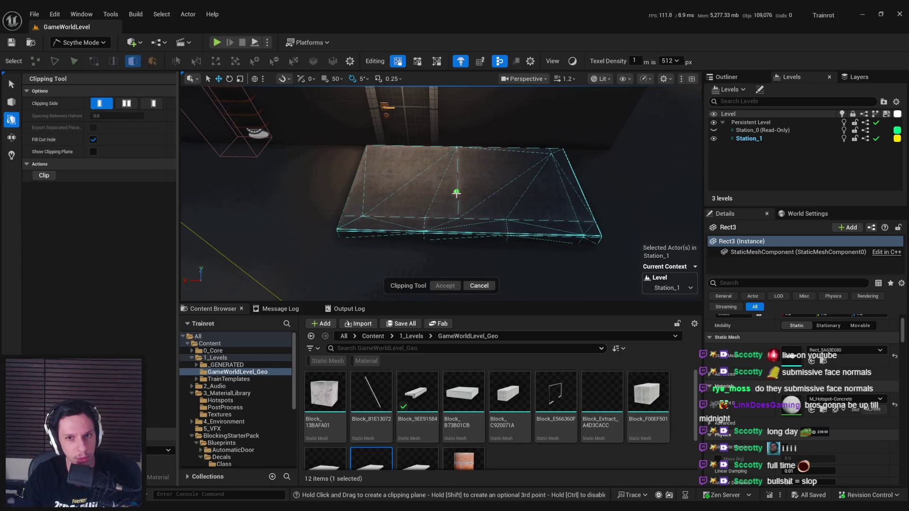
{"action": "left_click_drag", "start_coordinate": [457, 206], "coordinate": [457, 172]}
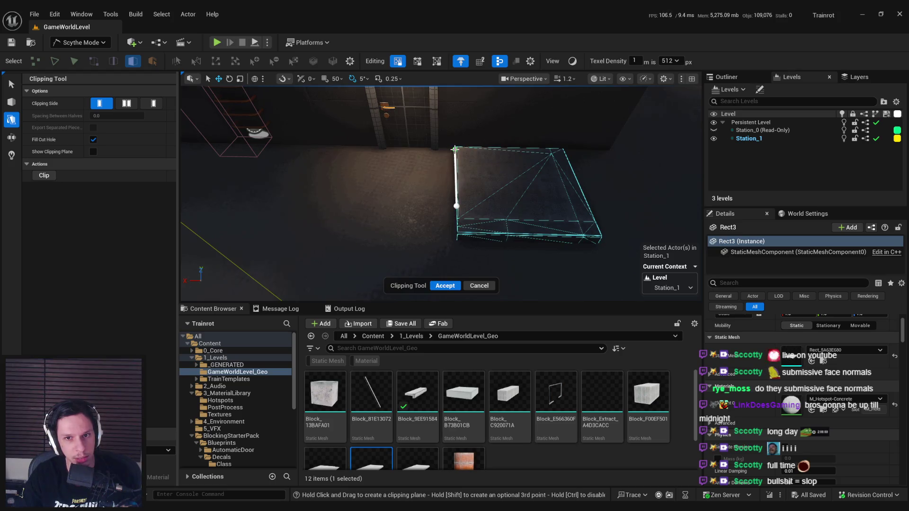
{"action": "left_click", "coordinate": [93, 152]}
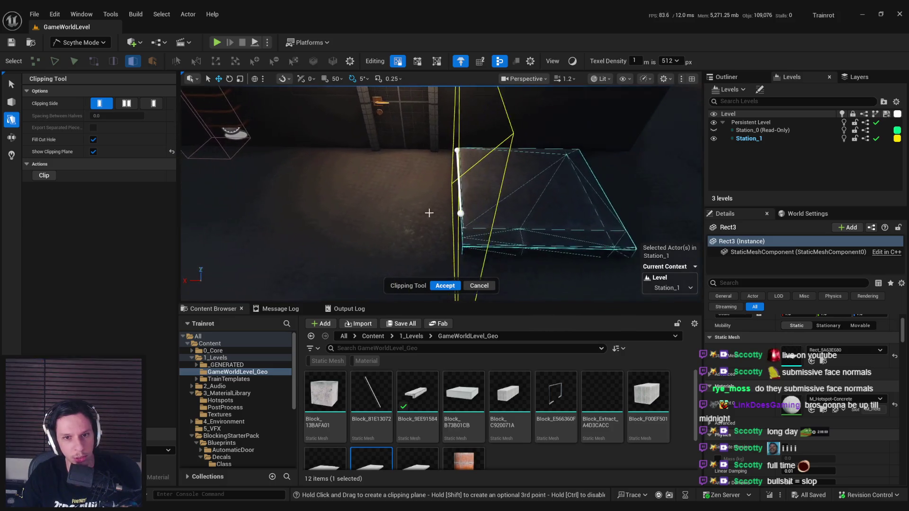
{"action": "left_click", "coordinate": [133, 105]}
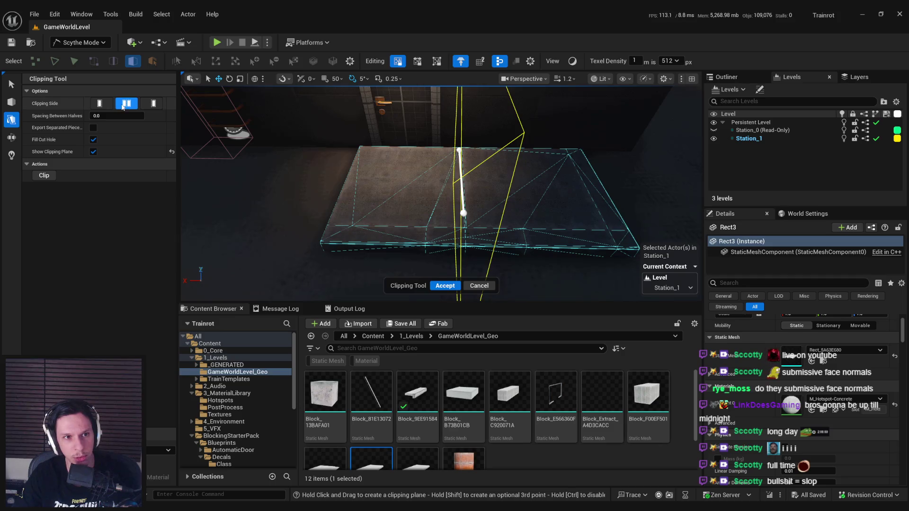
{"action": "left_click", "coordinate": [152, 104]}
{"action": "left_click", "coordinate": [124, 107]}
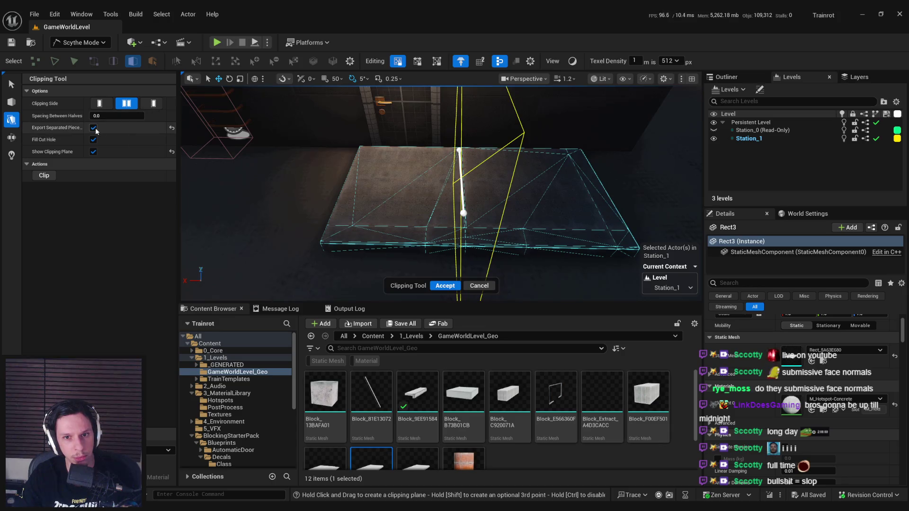
{"action": "left_click", "coordinate": [100, 103]}
{"action": "key", "text": "Return"}
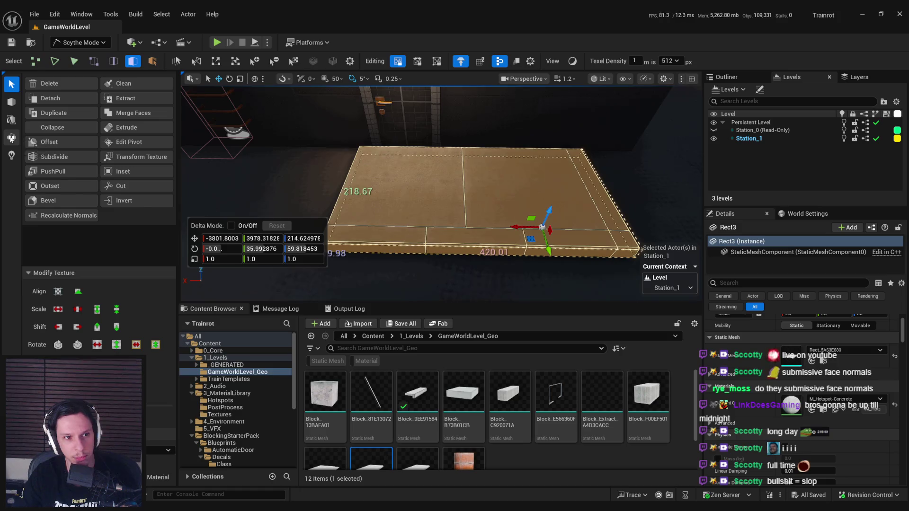
{"action": "left_click", "coordinate": [10, 139]}
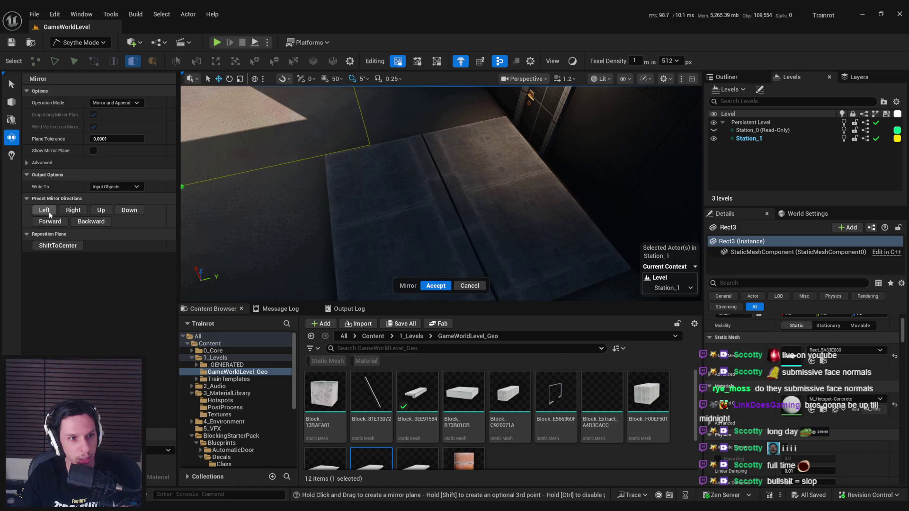
{"action": "left_click", "coordinate": [70, 212]}
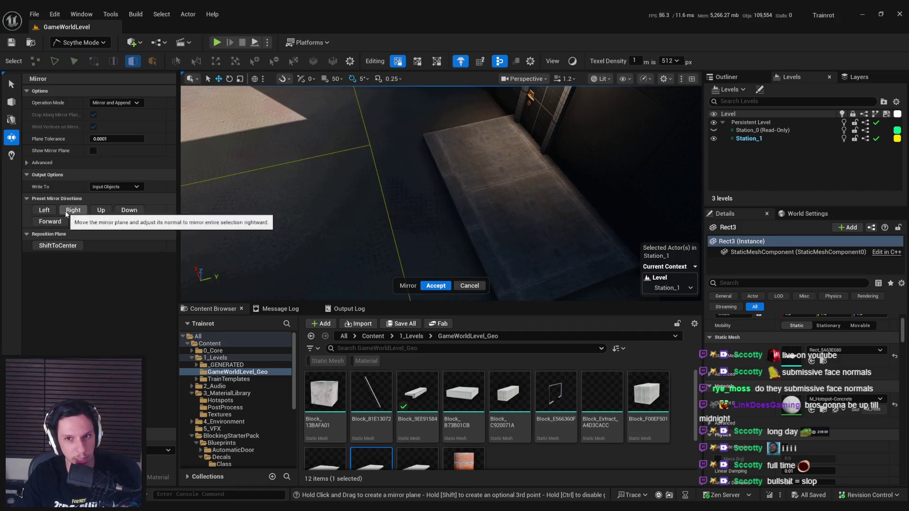
{"action": "left_click", "coordinate": [101, 210]}
{"action": "left_click", "coordinate": [129, 209]}
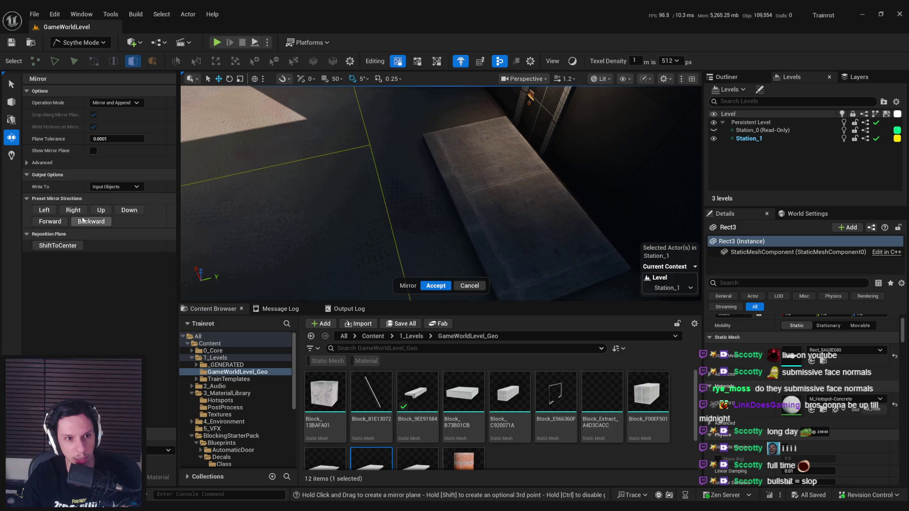
{"action": "left_click", "coordinate": [63, 222]}
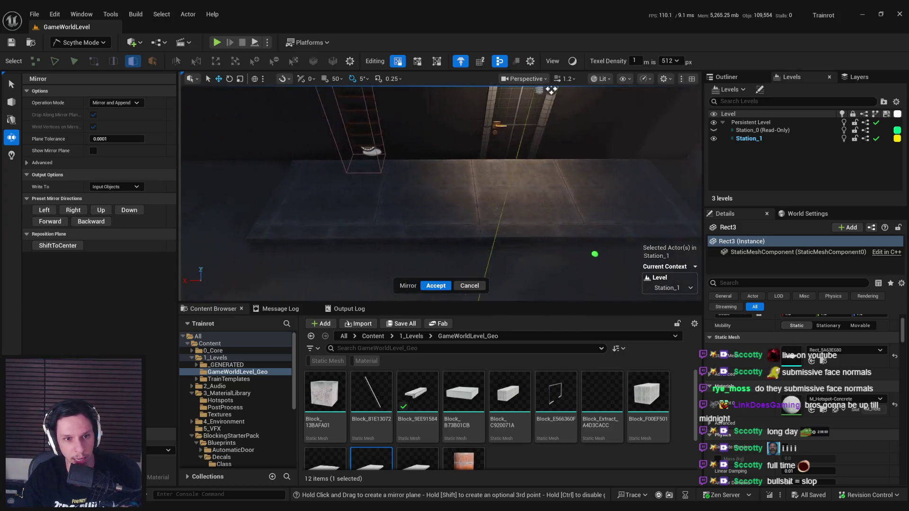
{"action": "left_click", "coordinate": [51, 222]}
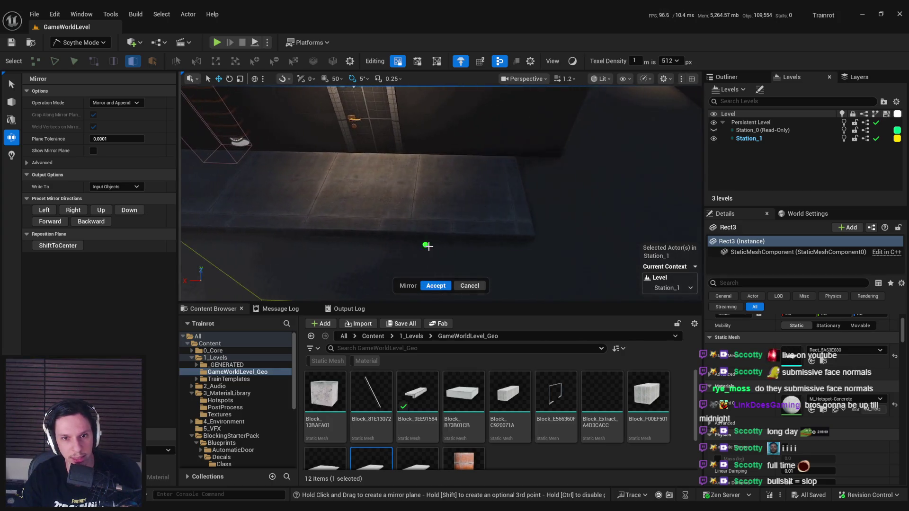
{"action": "left_click", "coordinate": [469, 285]}
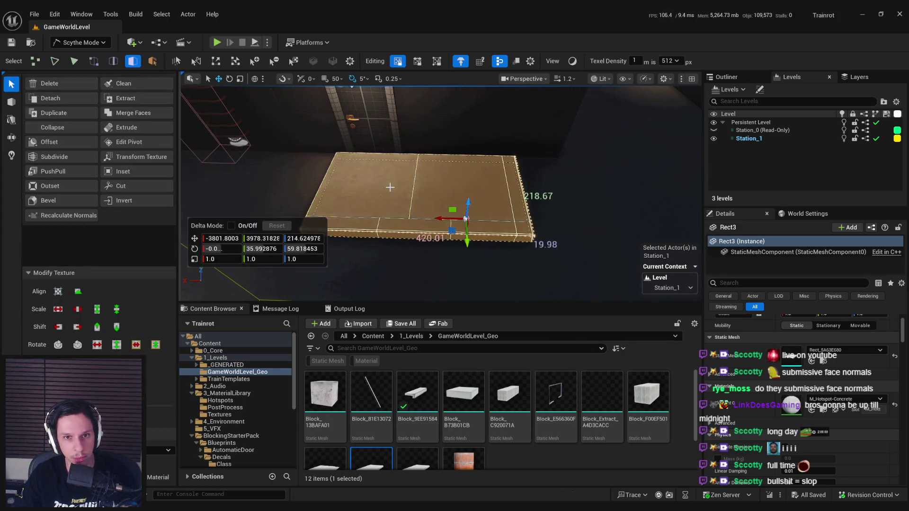
{"action": "left_click_drag", "start_coordinate": [483, 224], "coordinate": [483, 224]}
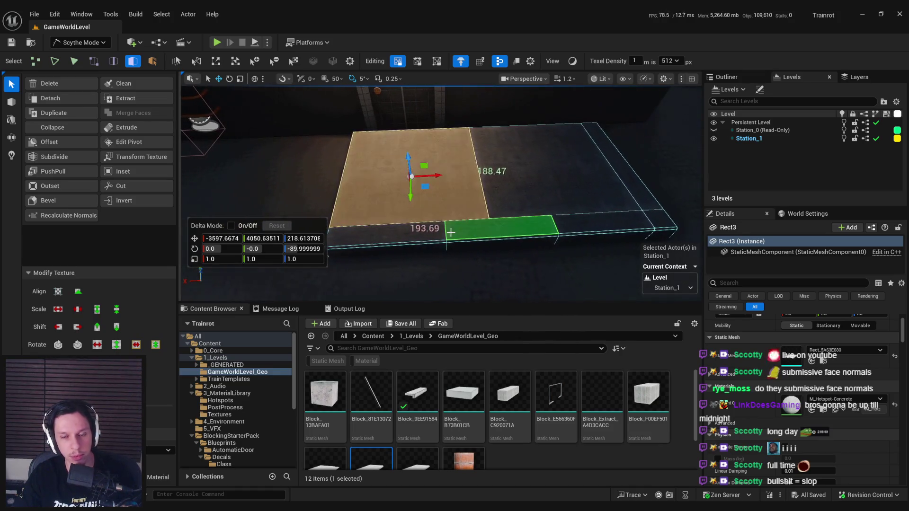
Step: In vertex mode, marquee-select the slab's end vertices and move them along X
{"action": "key", "text": "Escape"}
{"action": "left_click", "coordinate": [483, 224]}
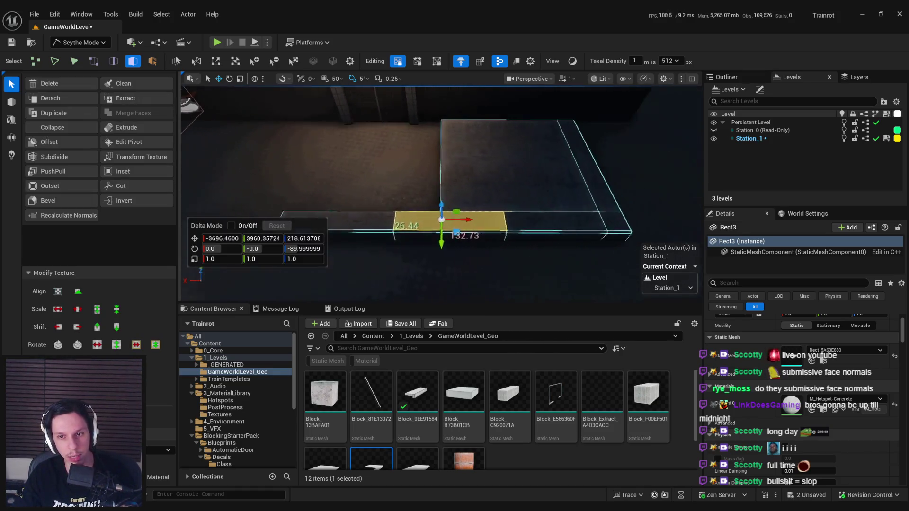
{"action": "key", "text": "1"}
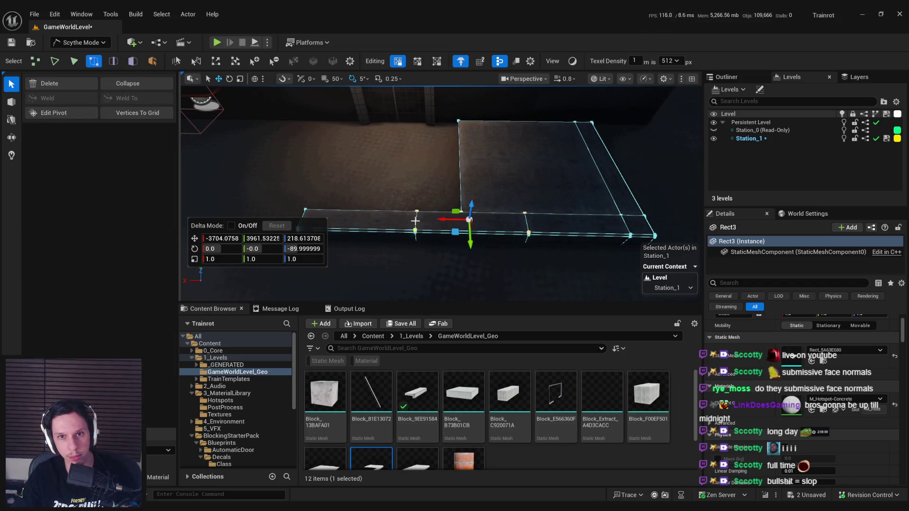
{"action": "left_click", "coordinate": [415, 221]}
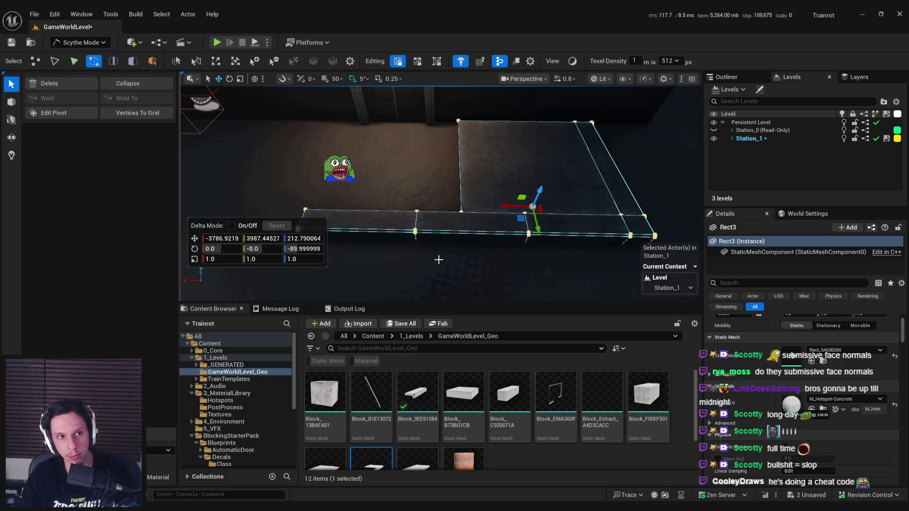
{"action": "left_click", "coordinate": [454, 216]}
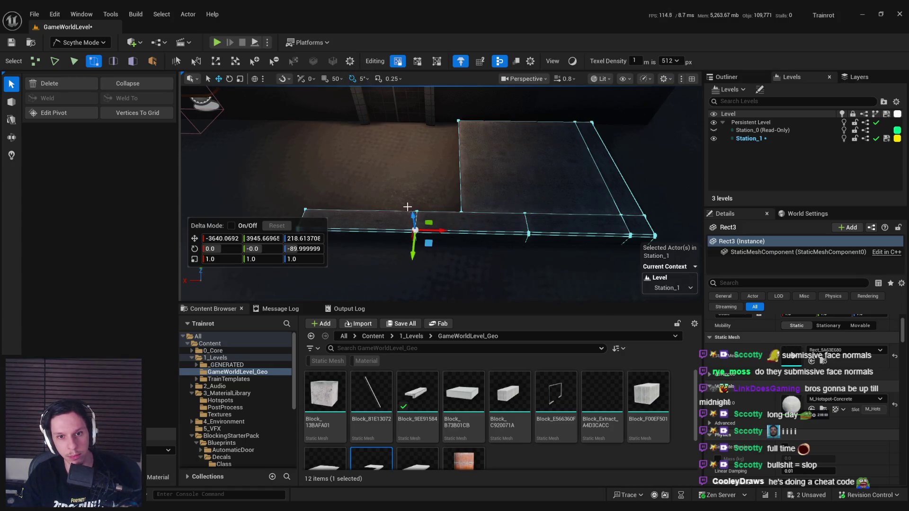
{"action": "left_click_drag", "start_coordinate": [431, 258], "coordinate": [440, 271]}
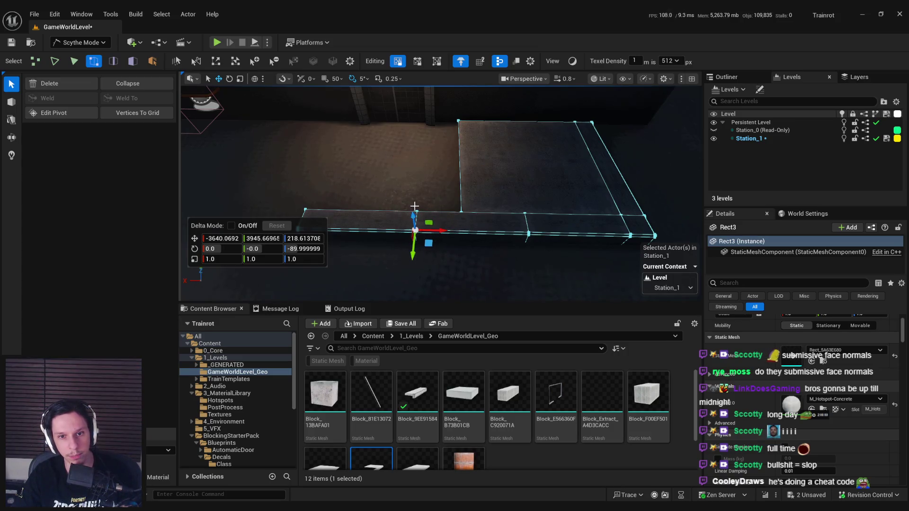
{"action": "left_click_drag", "start_coordinate": [432, 290], "coordinate": [432, 292]}
{"action": "left_click_drag", "start_coordinate": [444, 229], "coordinate": [490, 229]}
{"action": "scroll", "coordinate": [489, 229], "scroll_direction": "up", "scroll_amount": 5}
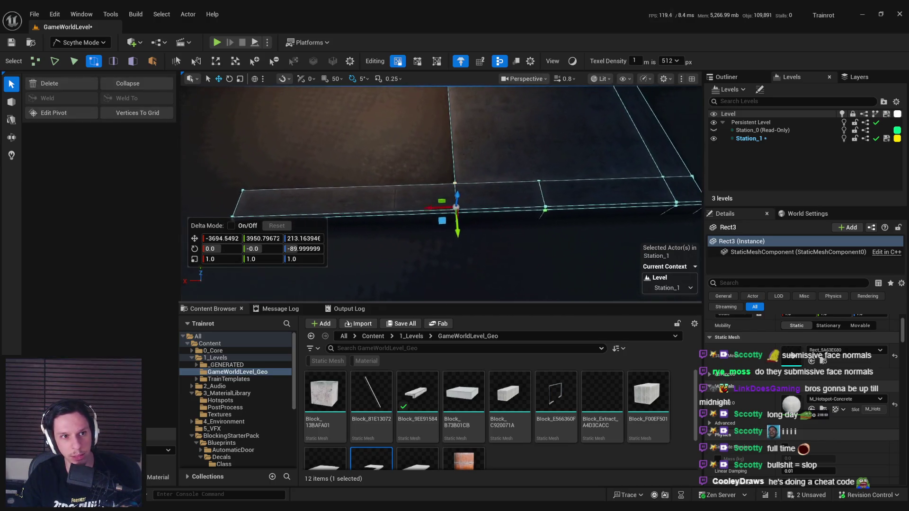
{"action": "scroll", "coordinate": [413, 206], "scroll_direction": "up", "scroll_amount": 3}
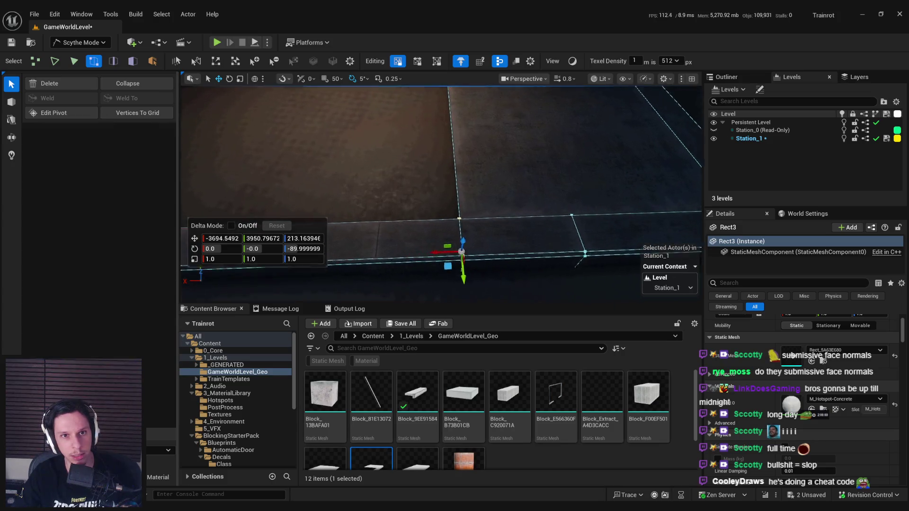
{"action": "left_click_drag", "start_coordinate": [460, 221], "coordinate": [466, 219]}
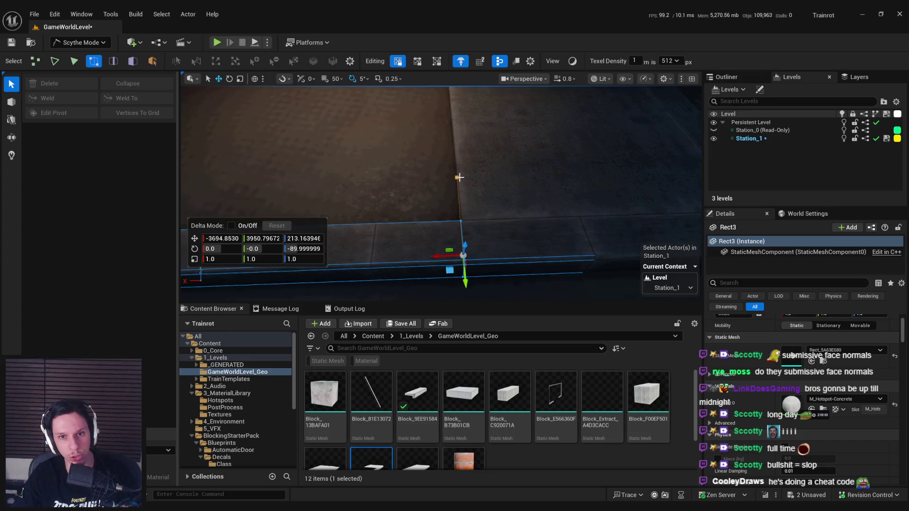
{"action": "scroll", "coordinate": [454, 185], "scroll_direction": "down", "scroll_amount": 5}
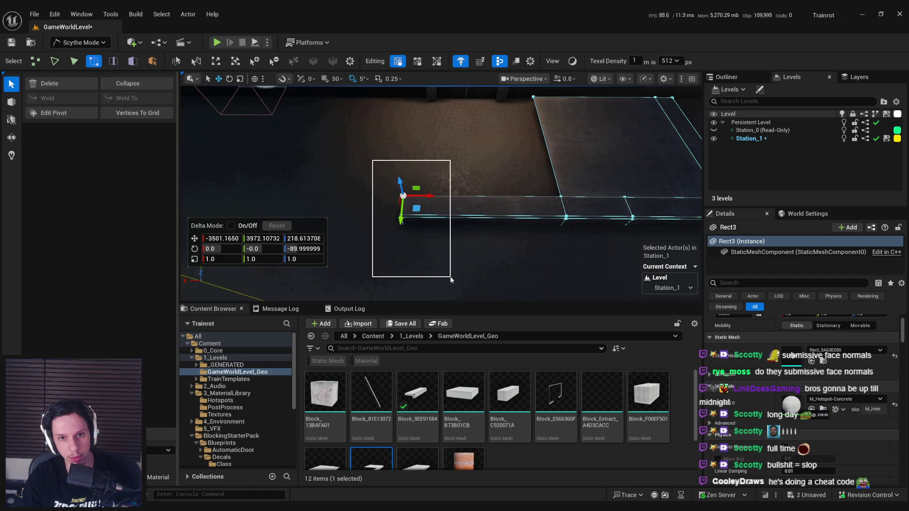
{"action": "left_click_drag", "start_coordinate": [451, 279], "coordinate": [450, 278]}
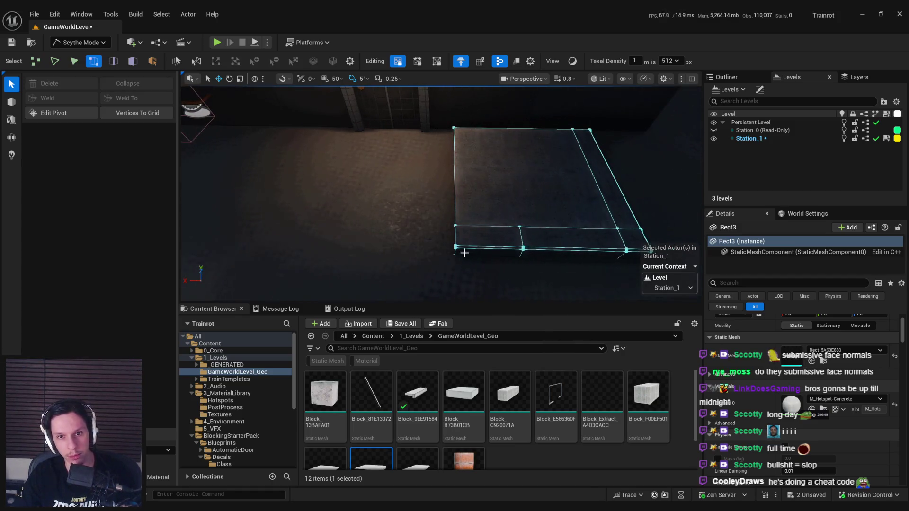
Step: In edge mode, select one of the slab's edges and slide it along X
{"action": "key", "text": "f"}
{"action": "key", "text": "2"}
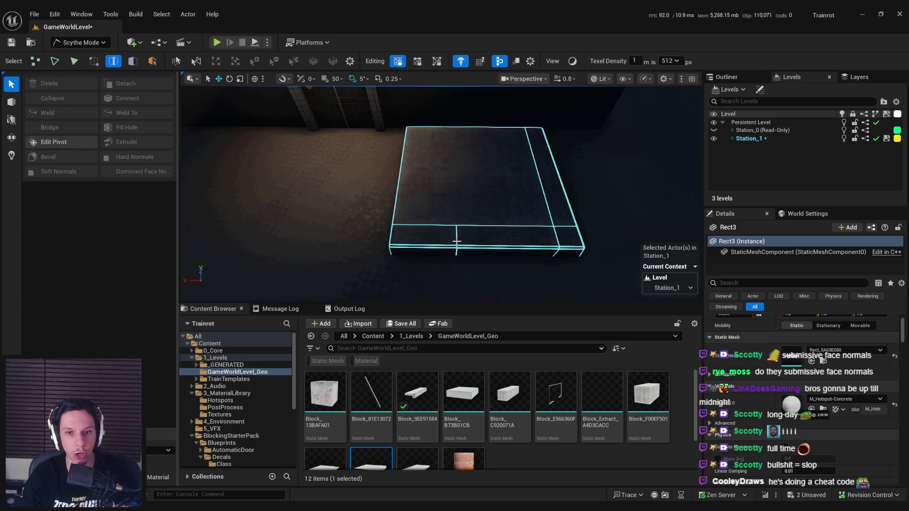
{"action": "left_click", "coordinate": [457, 241]}
{"action": "key", "text": "f"}
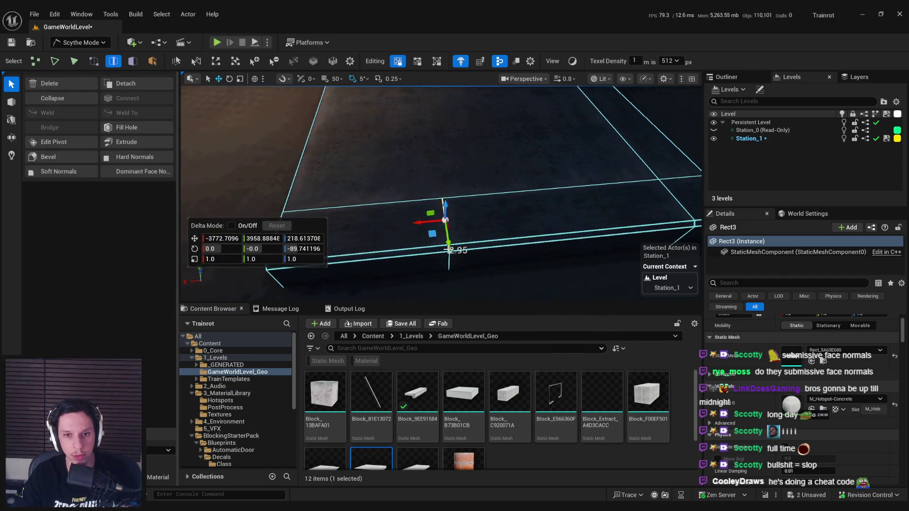
{"action": "left_click", "coordinate": [448, 255]}
{"action": "left_click", "coordinate": [450, 262]}
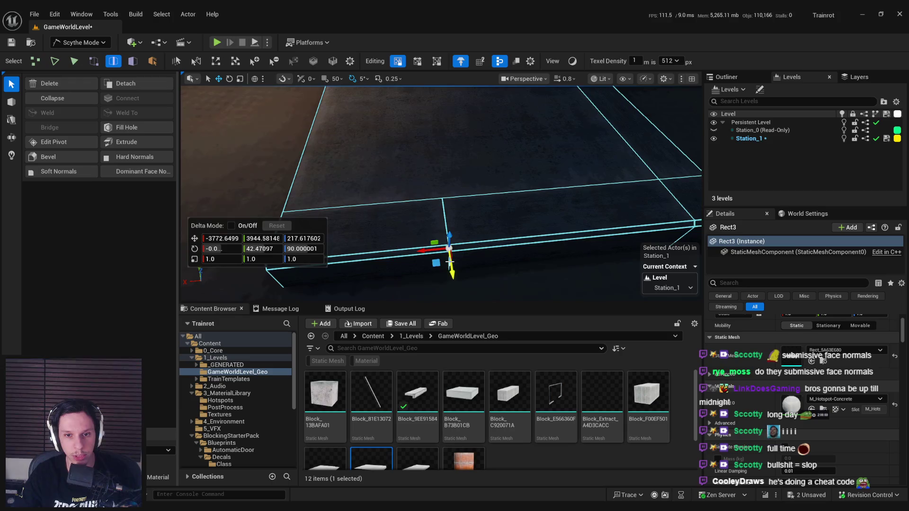
{"action": "scroll", "coordinate": [444, 264], "scroll_direction": "down", "scroll_amount": 2}
{"action": "left_click", "coordinate": [454, 189]}
{"action": "scroll", "coordinate": [412, 208], "scroll_direction": "down", "scroll_amount": 5}
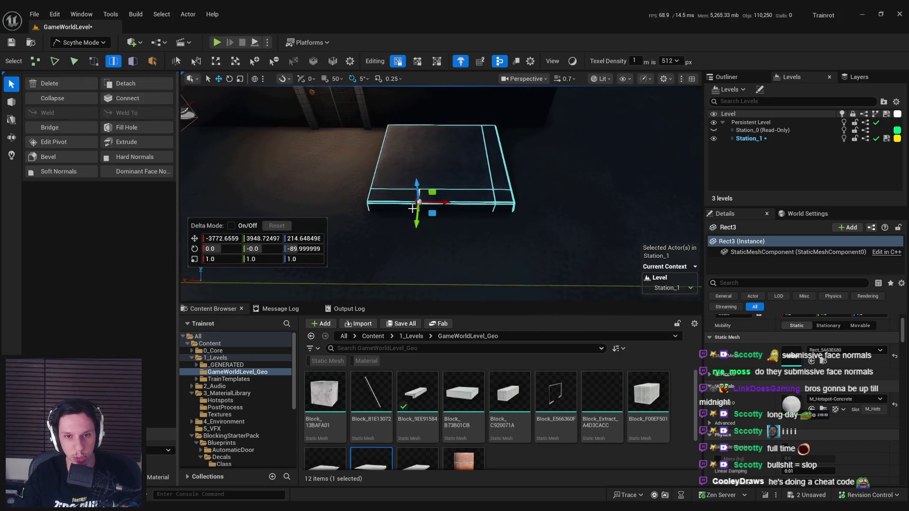
{"action": "left_click_drag", "start_coordinate": [451, 203], "coordinate": [465, 209]}
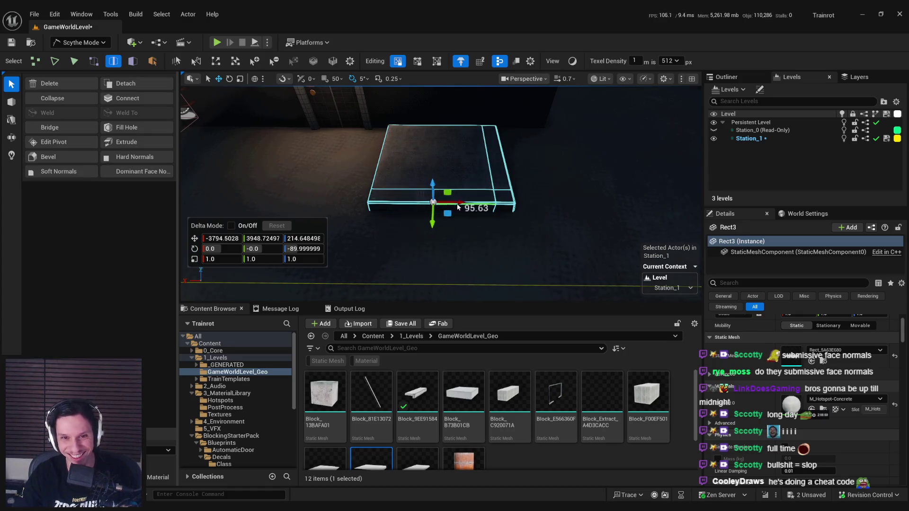
{"action": "left_click", "coordinate": [458, 204]}
Step: Orbit and pan to inspect the reshaped slab beside the door and stairs
{"action": "mouse_move", "coordinate": [437, 238]}
{"action": "left_mouse_down"}
{"action": "mouse_move", "coordinate": [502, 244]}
{"action": "mouse_move", "coordinate": [431, 252]}
{"action": "left_mouse_up"}
{"action": "scroll", "coordinate": [485, 256], "scroll_direction": "up", "scroll_amount": 5}
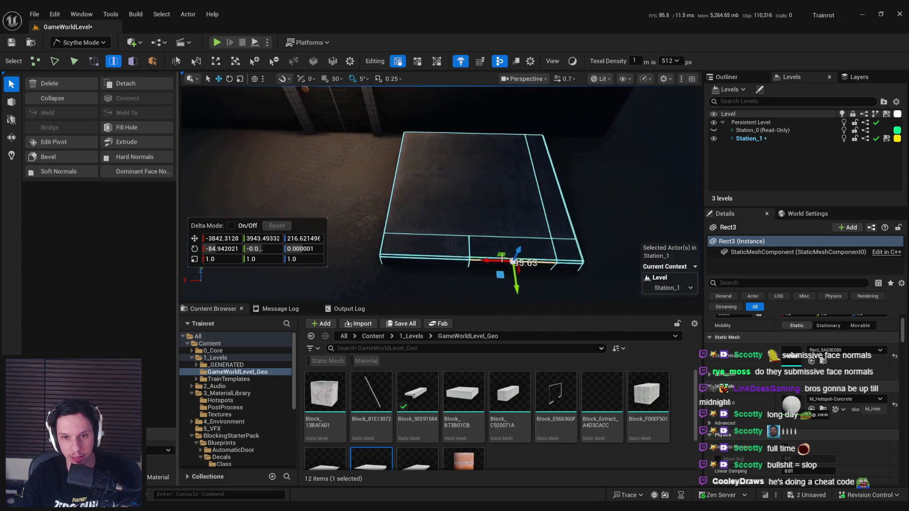
{"action": "left_click_drag", "start_coordinate": [456, 255], "coordinate": [420, 197]}
{"action": "left_click_drag", "start_coordinate": [411, 233], "coordinate": [403, 234]}
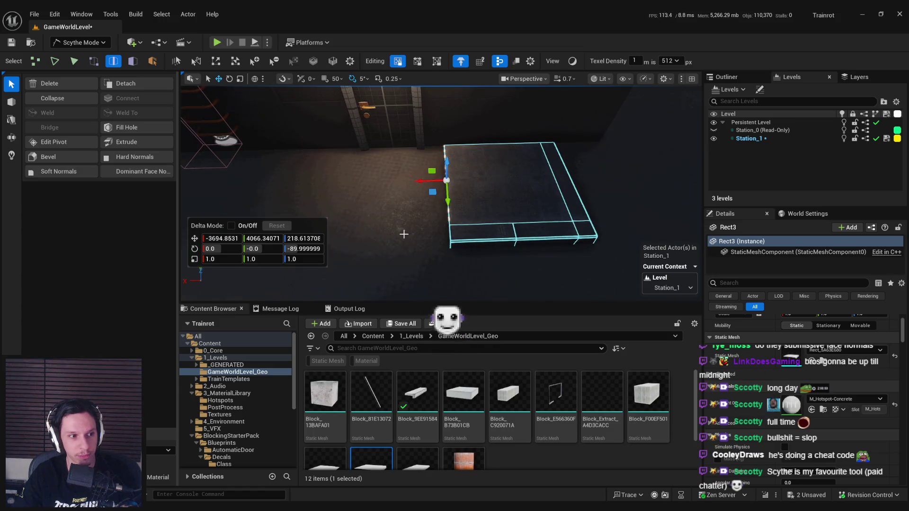
{"action": "left_click", "coordinate": [11, 137]}
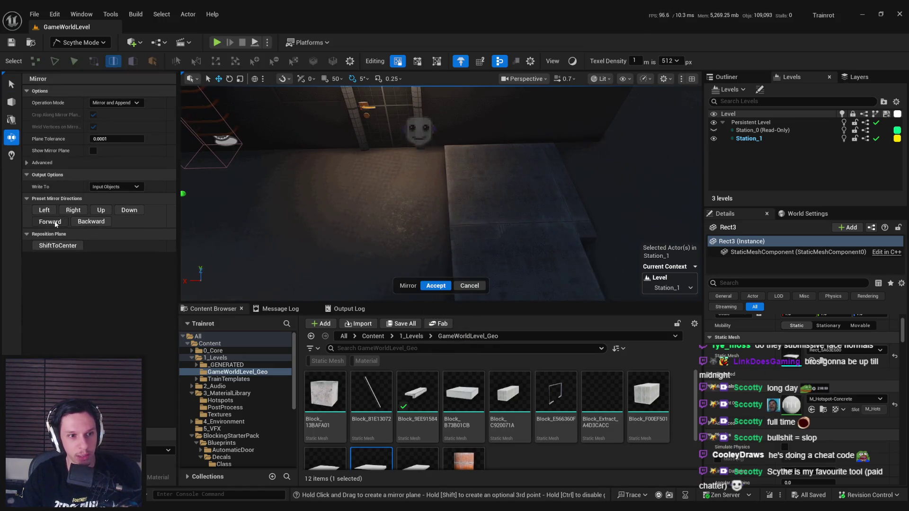
Step: Preview a Mirror and Append copy of the slab, then cancel without applying
{"action": "left_click", "coordinate": [91, 221]}
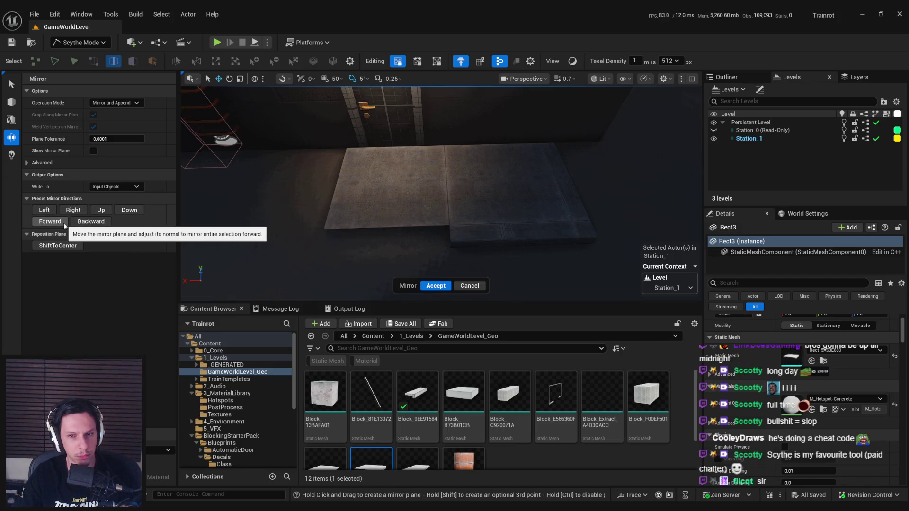
{"action": "left_click_drag", "start_coordinate": [379, 190], "coordinate": [332, 199]}
{"action": "mouse_move", "coordinate": [441, 194]}
{"action": "left_mouse_down"}
{"action": "mouse_move", "coordinate": [456, 239]}
{"action": "mouse_move", "coordinate": [431, 220]}
{"action": "left_mouse_up"}
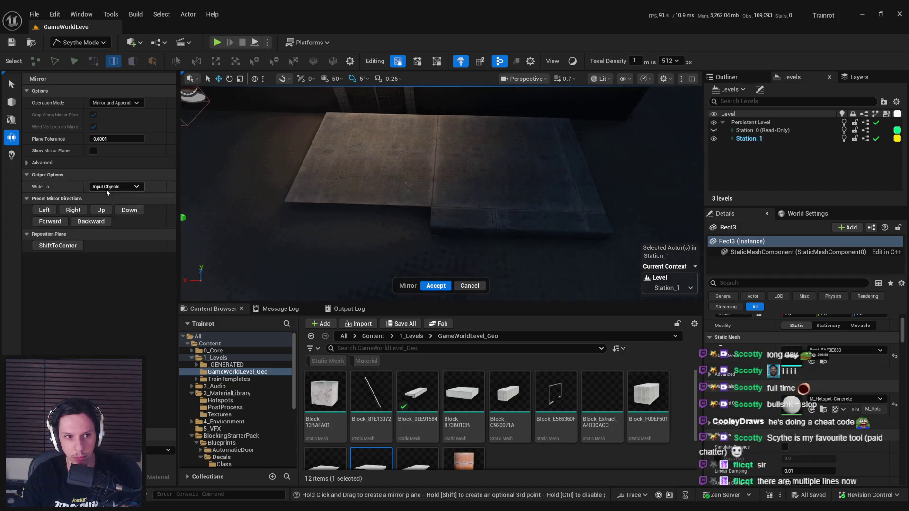
{"action": "left_click", "coordinate": [127, 103]}
{"action": "left_click", "coordinate": [109, 119]}
{"action": "left_click", "coordinate": [113, 103]}
{"action": "left_click", "coordinate": [111, 112]}
{"action": "left_click", "coordinate": [470, 285]}
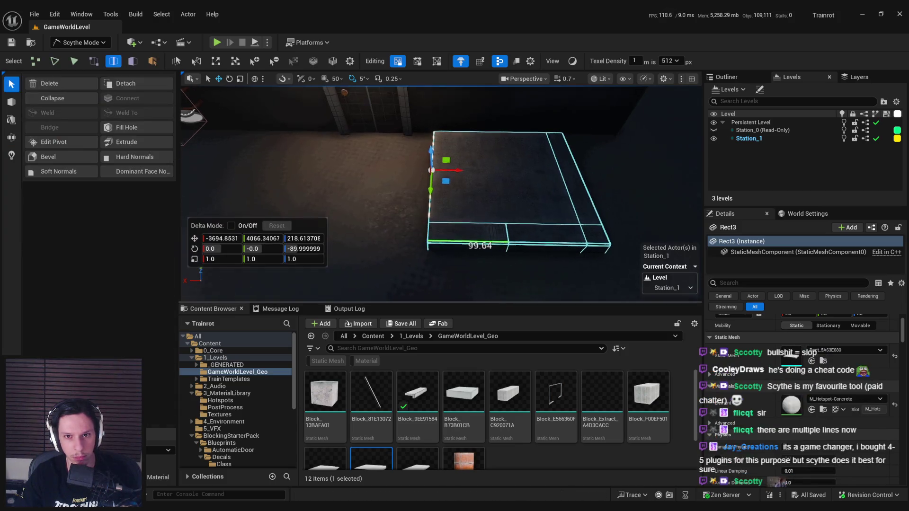
Step: Mirror the slab in the Forward direction with an appended copy and accept
{"action": "left_click", "coordinate": [11, 137]}
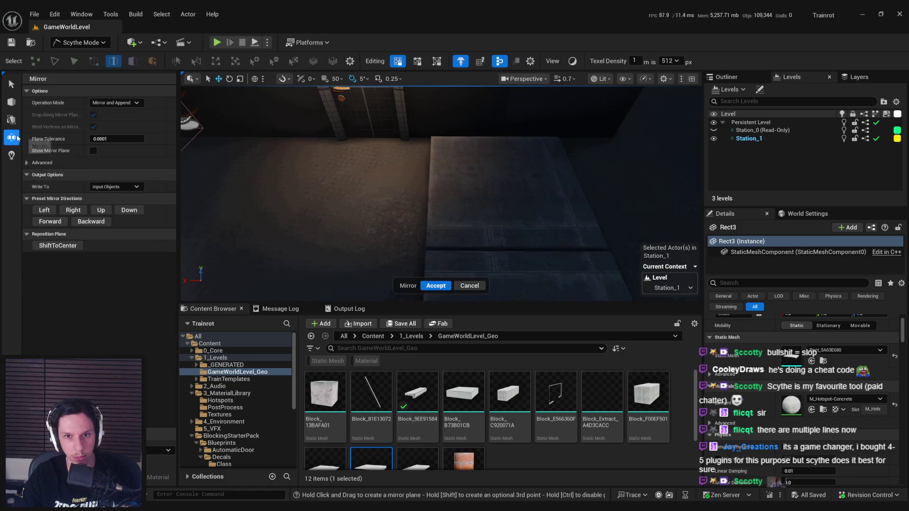
{"action": "left_click", "coordinate": [55, 219]}
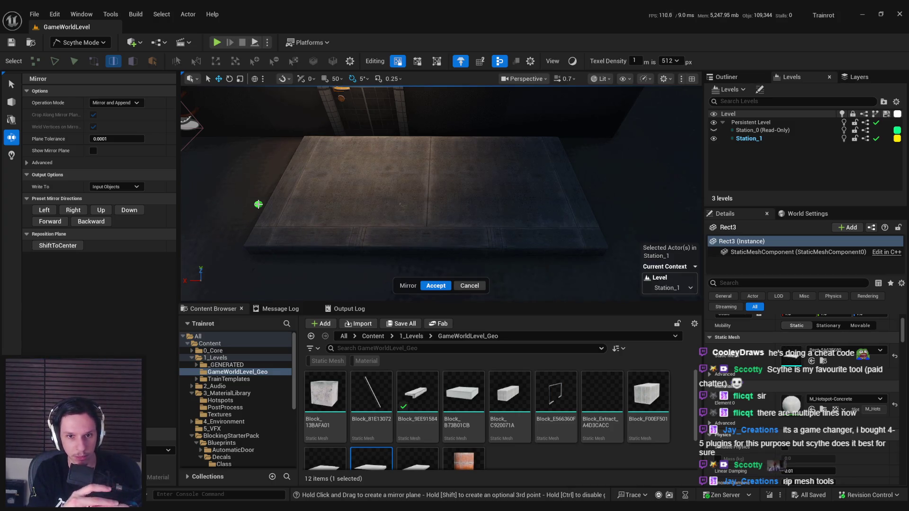
{"action": "left_click", "coordinate": [435, 286]}
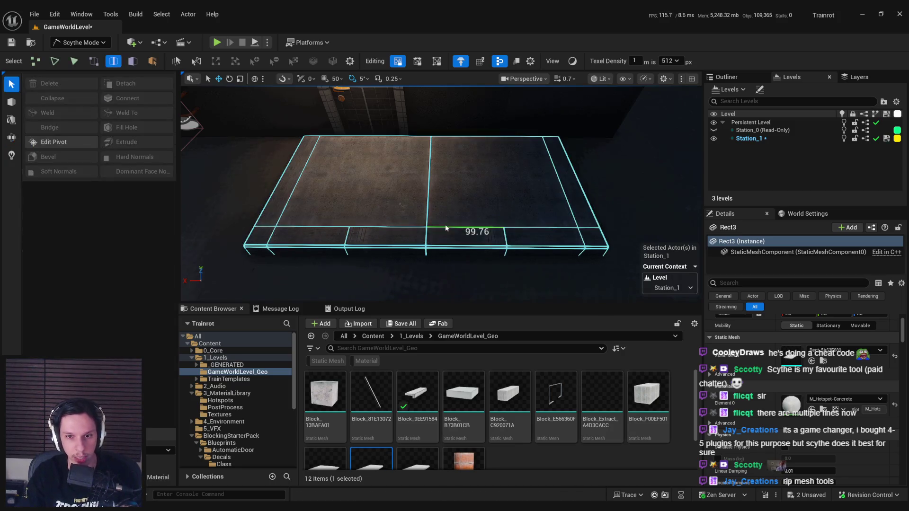
Step: Select edges on the mirrored slab's front, collapse one, then pick another front edge
{"action": "key", "text": "f"}
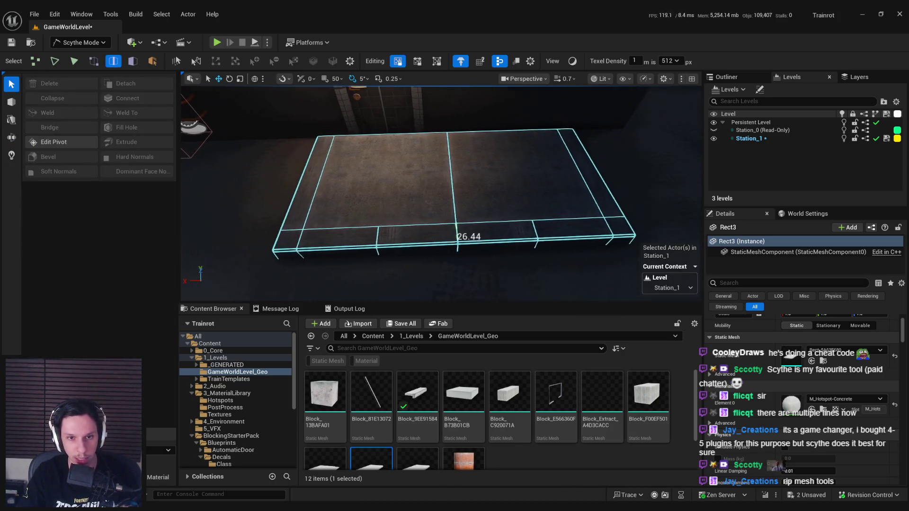
{"action": "left_click", "coordinate": [381, 239]}
{"action": "key", "text": "f"}
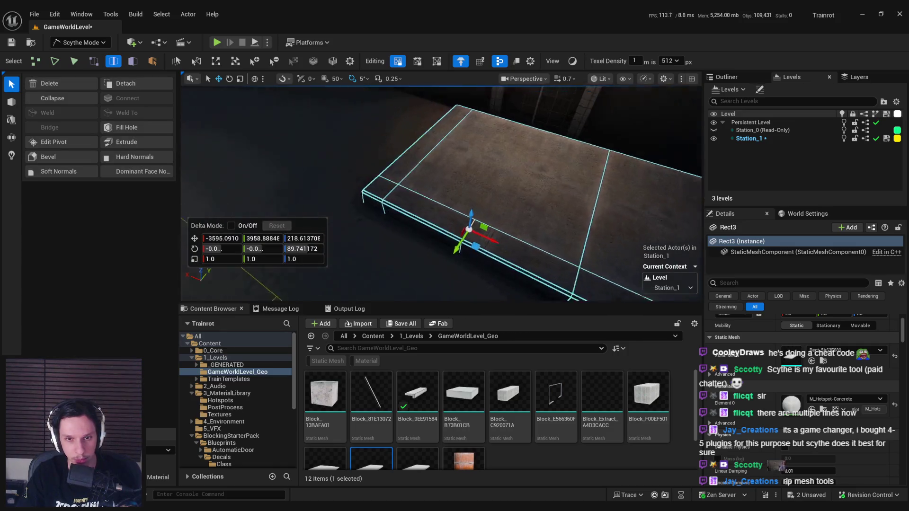
{"action": "left_click", "coordinate": [444, 265], "text": "shift"}
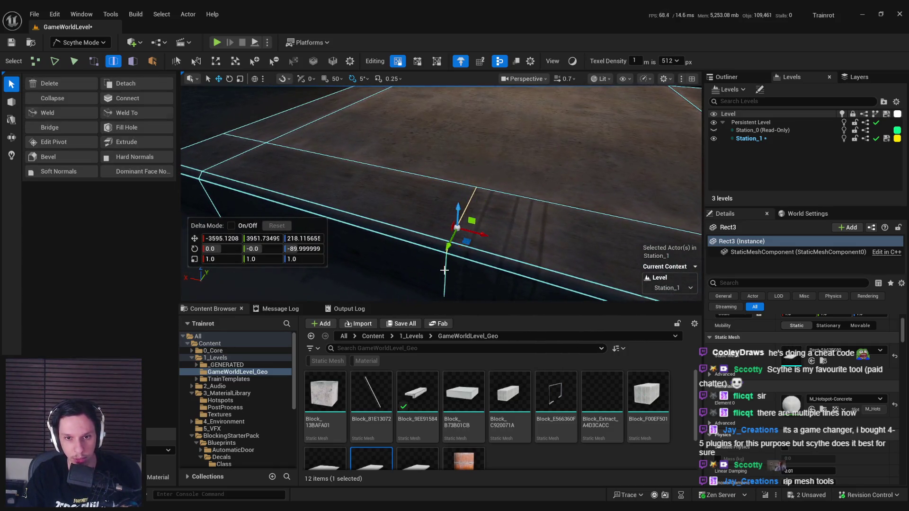
{"action": "key", "text": "f"}
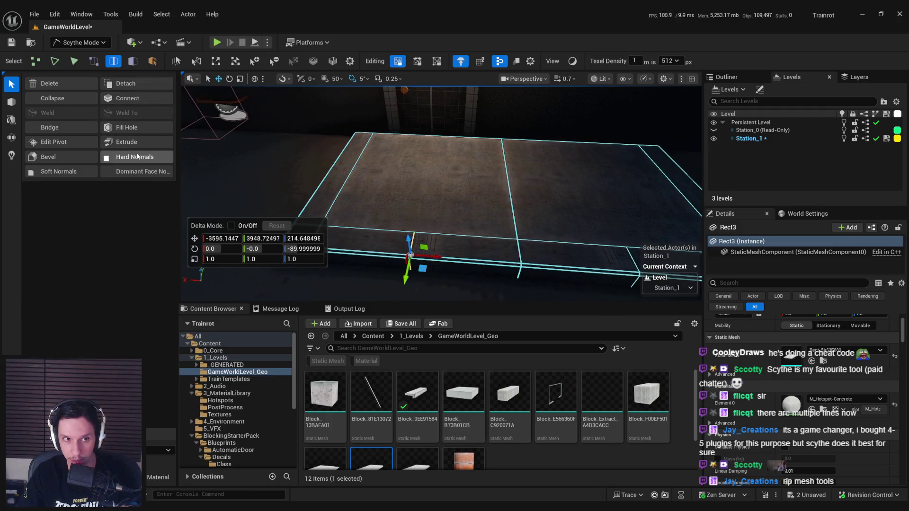
{"action": "left_click", "coordinate": [46, 98]}
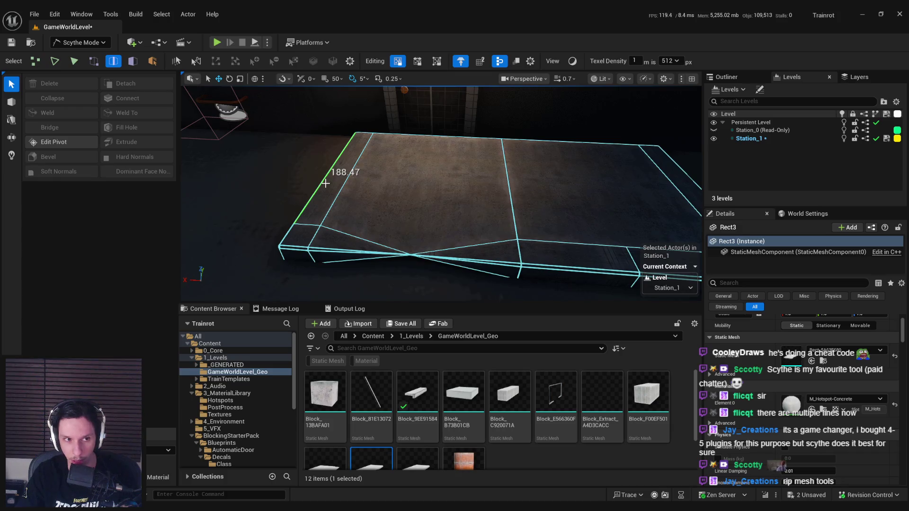
{"action": "left_click", "coordinate": [410, 220]}
{"action": "scroll", "coordinate": [410, 218], "scroll_direction": "up", "scroll_amount": 3}
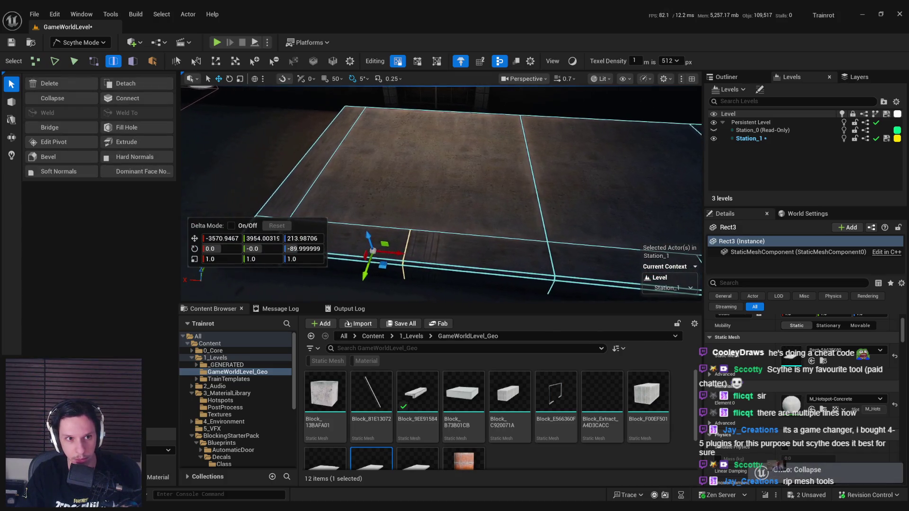
{"action": "scroll", "coordinate": [447, 233], "scroll_direction": "down", "scroll_amount": 5}
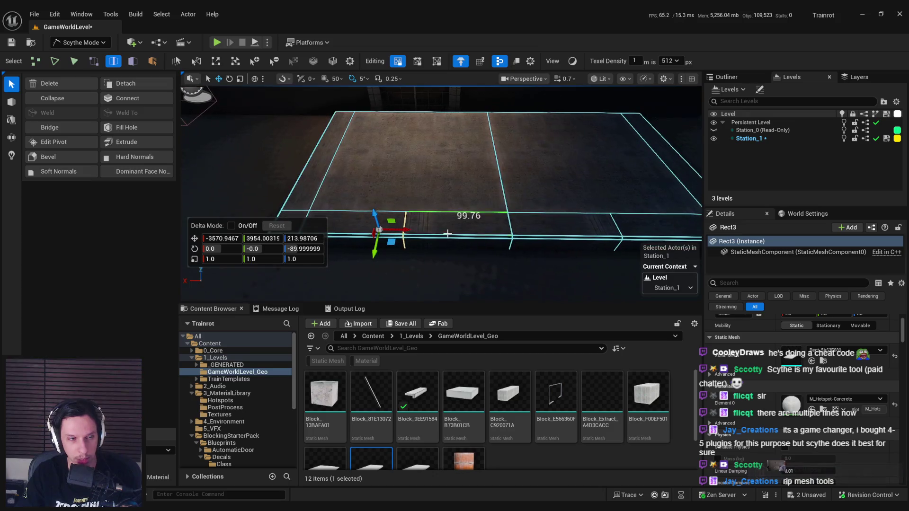